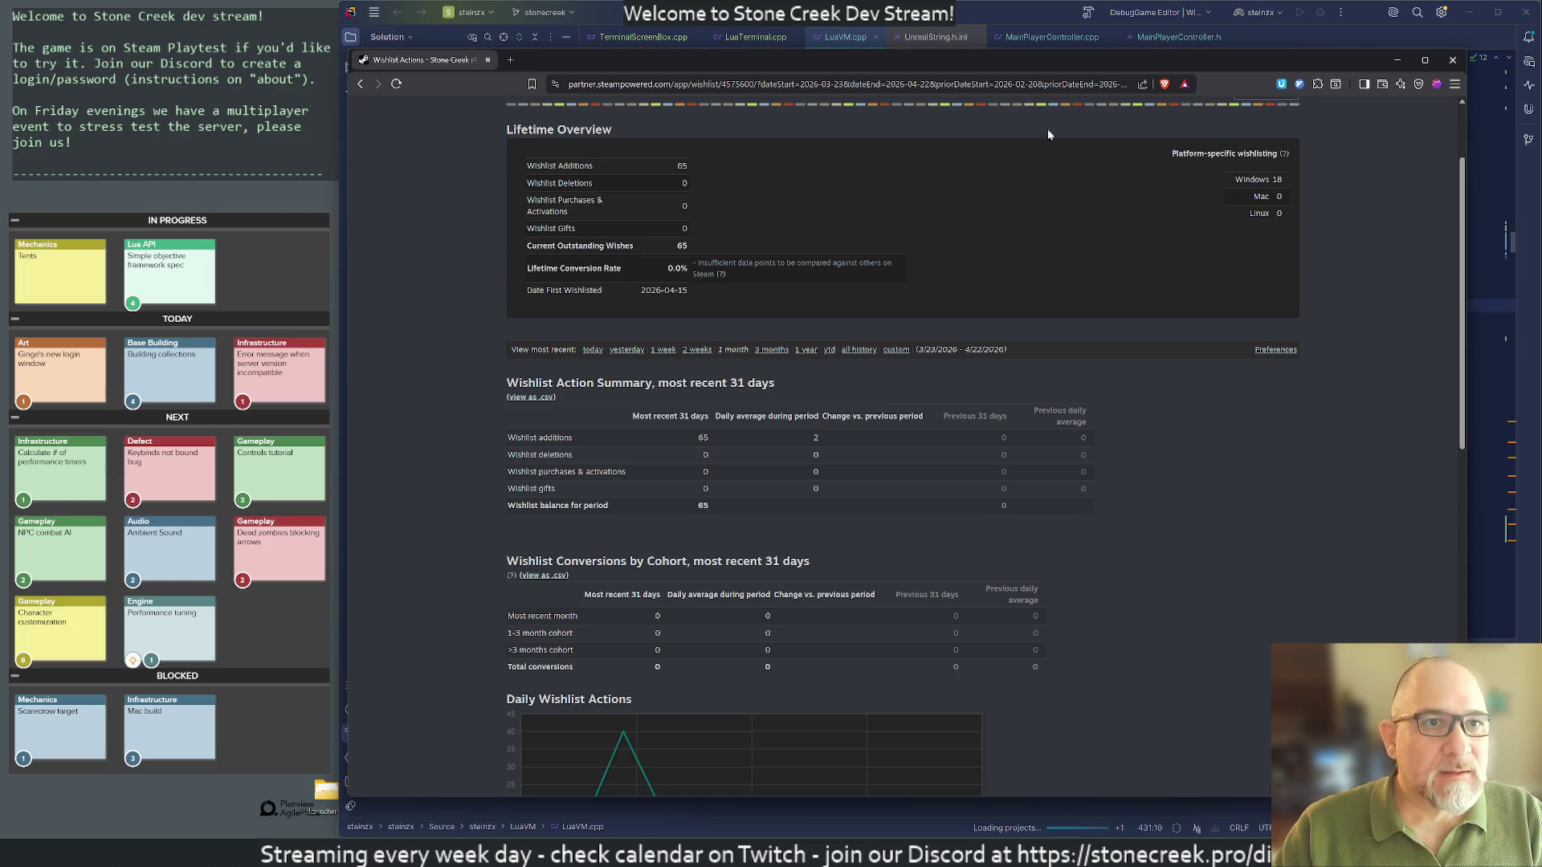
# Step: Put away the Steamworks wishlist page and return to the StateToVM loop in LuaVM.cpp
pyautogui.hotkey('alt', 'Tab')
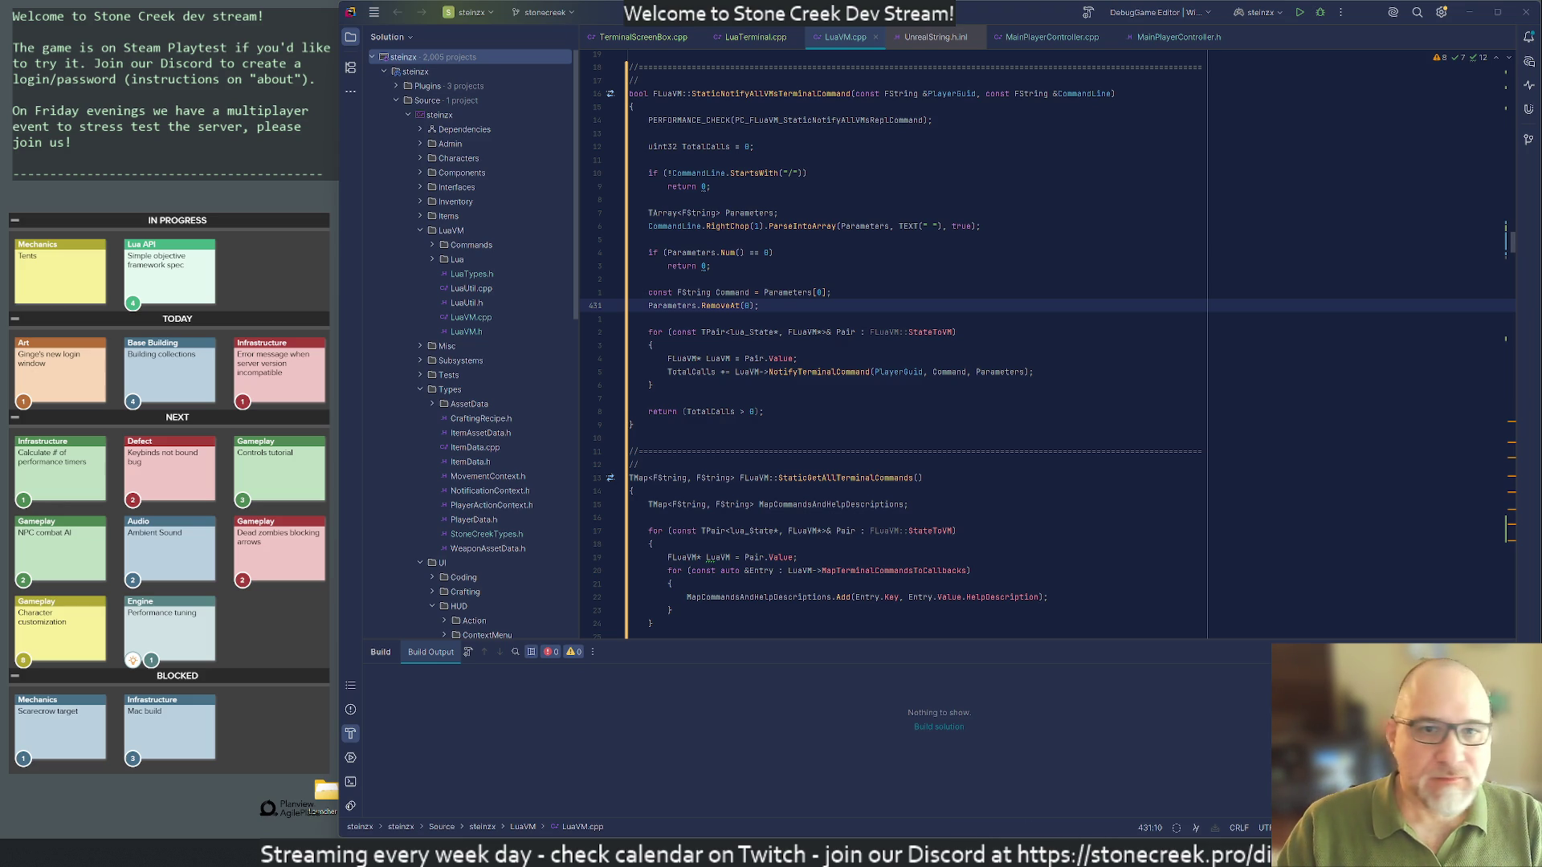
pyautogui.click(960, 331)
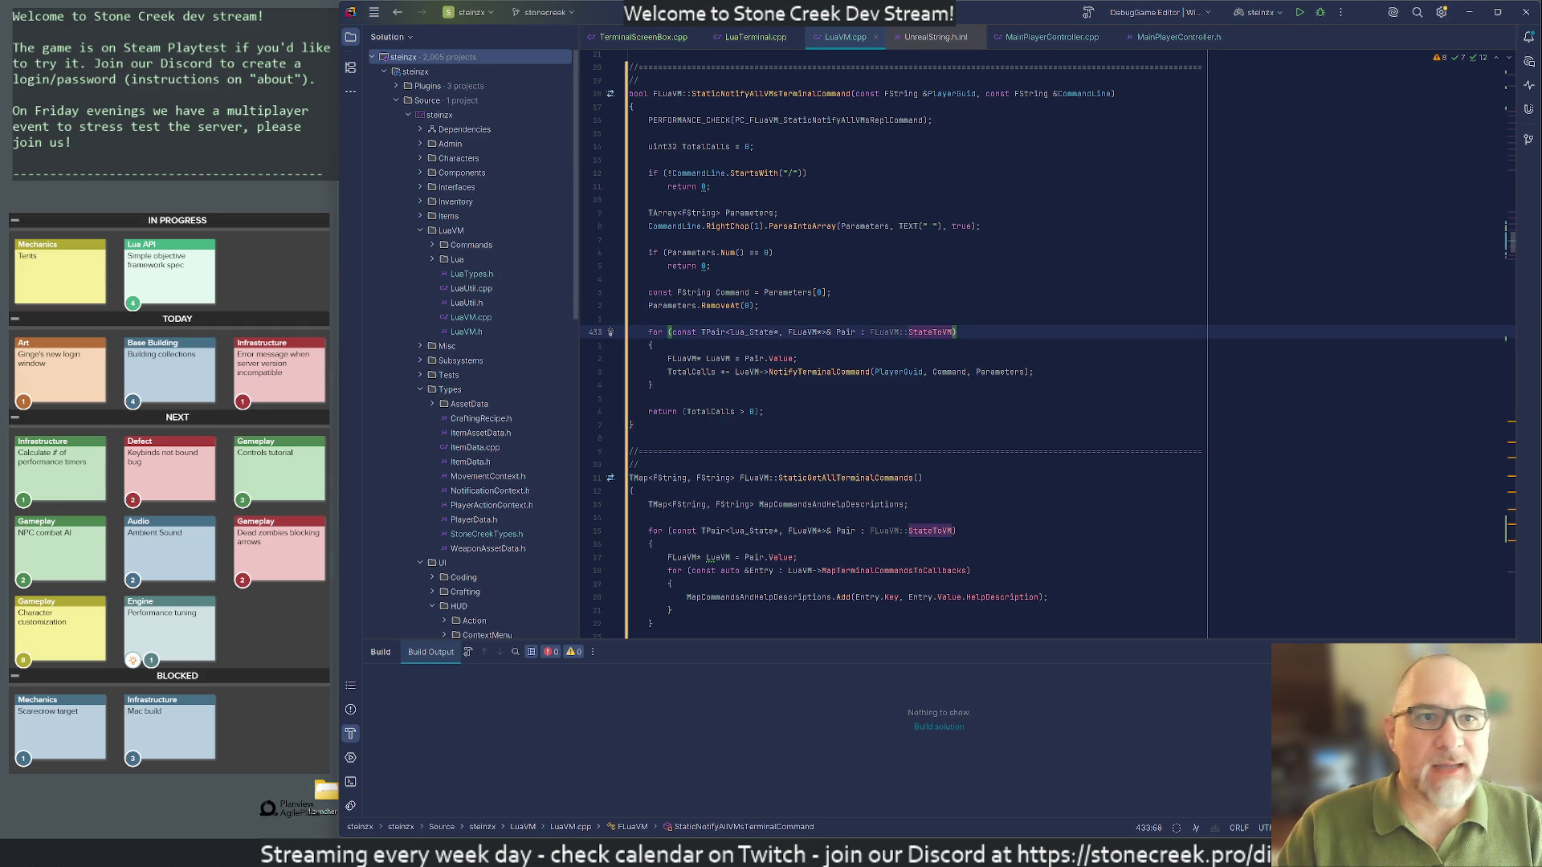
# Step: Close UnrealString.h.inl, review LuaVM.cpp near the return, and start a debug build of the game
pyautogui.middleClick(934, 41)
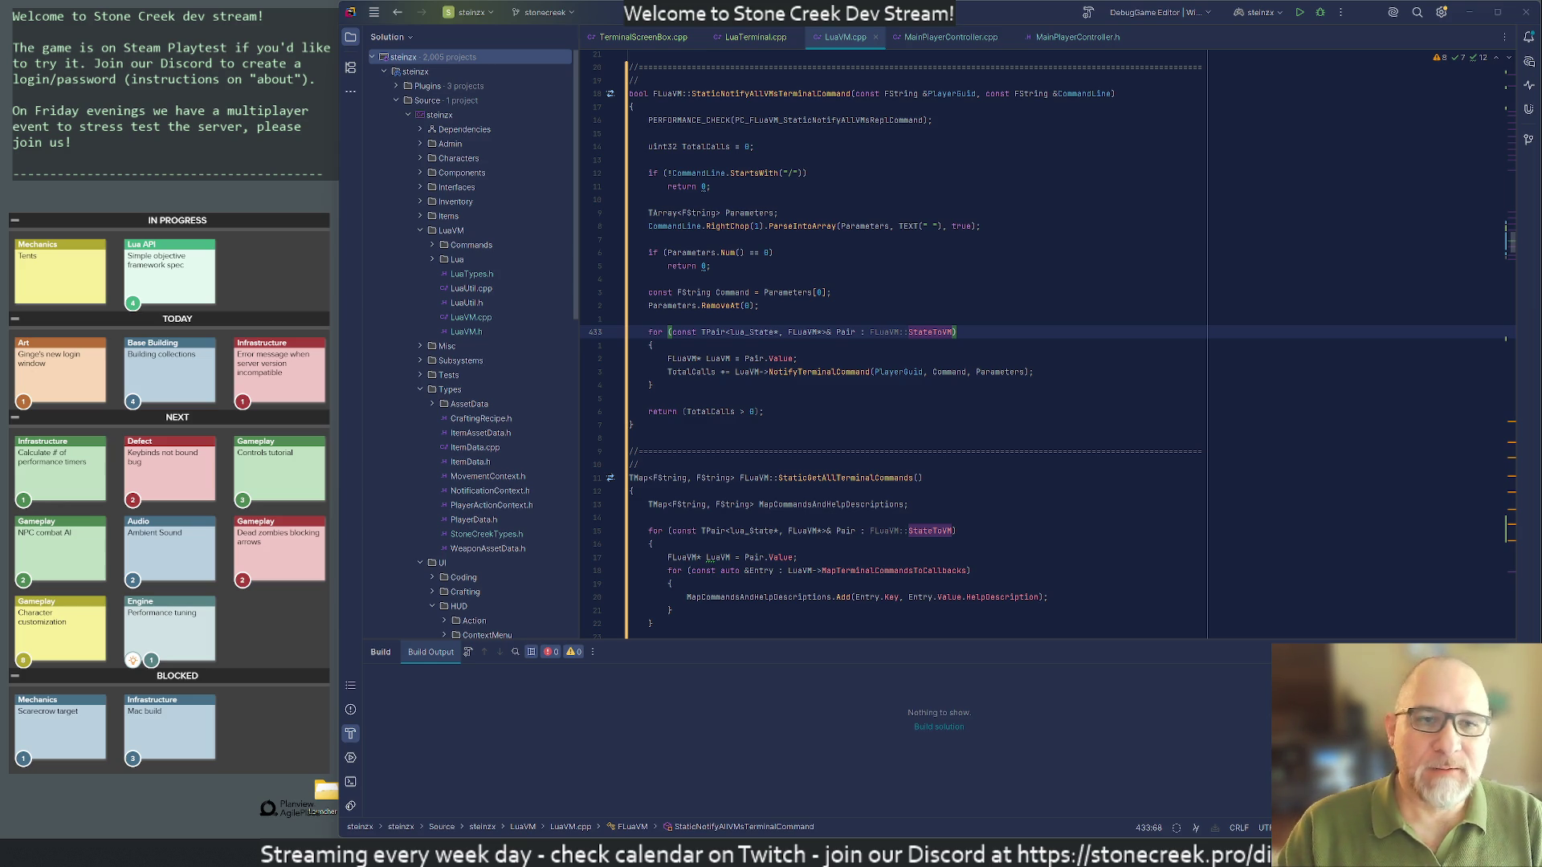
pyautogui.click(632, 398)
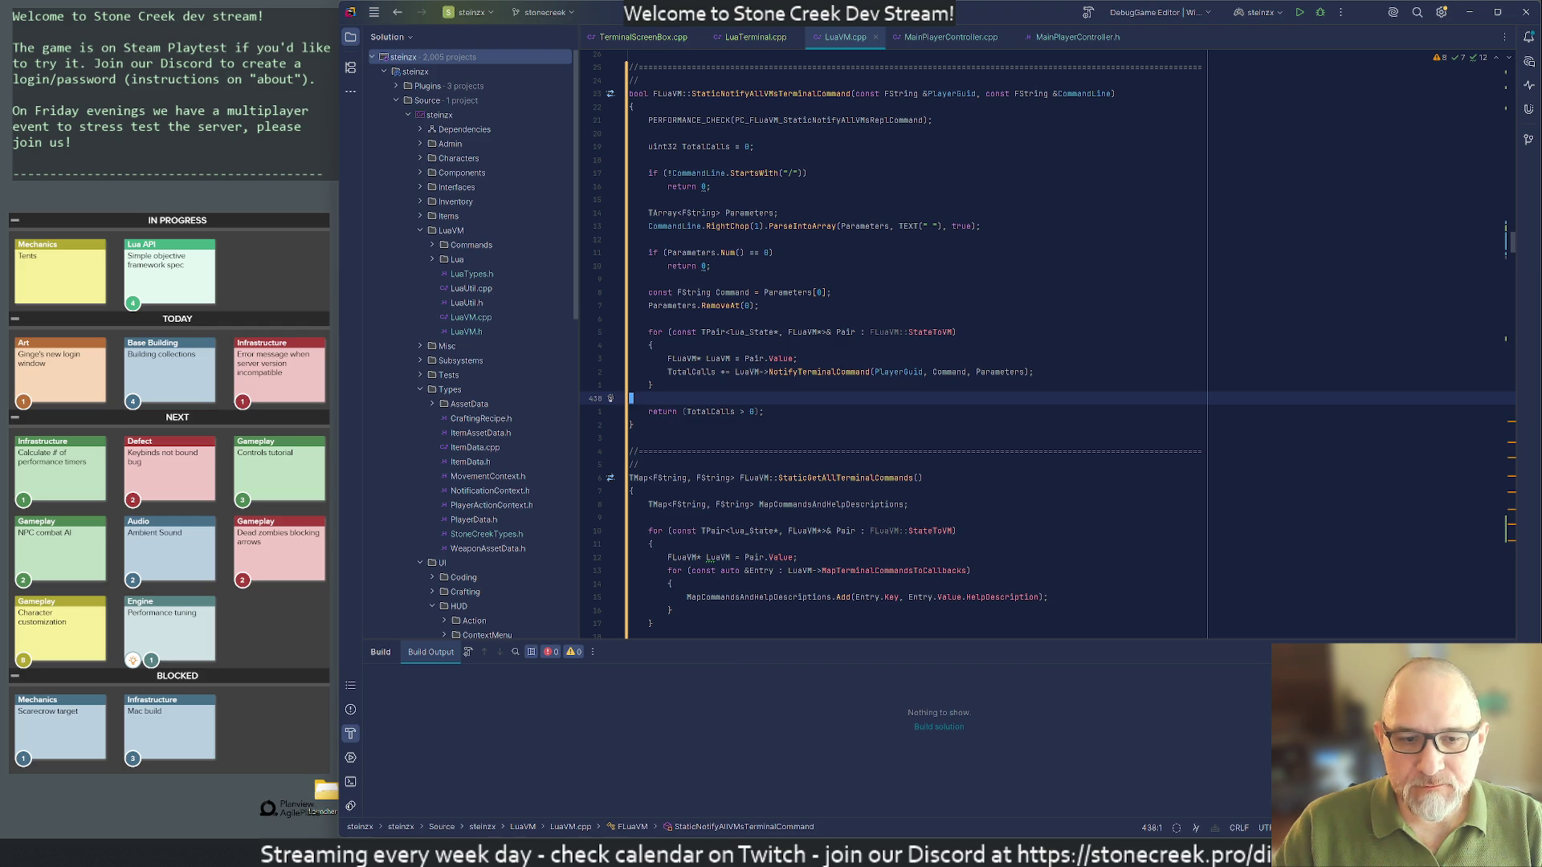
pyautogui.click(931, 832)
pyautogui.hotkey('alt', 'Tab')
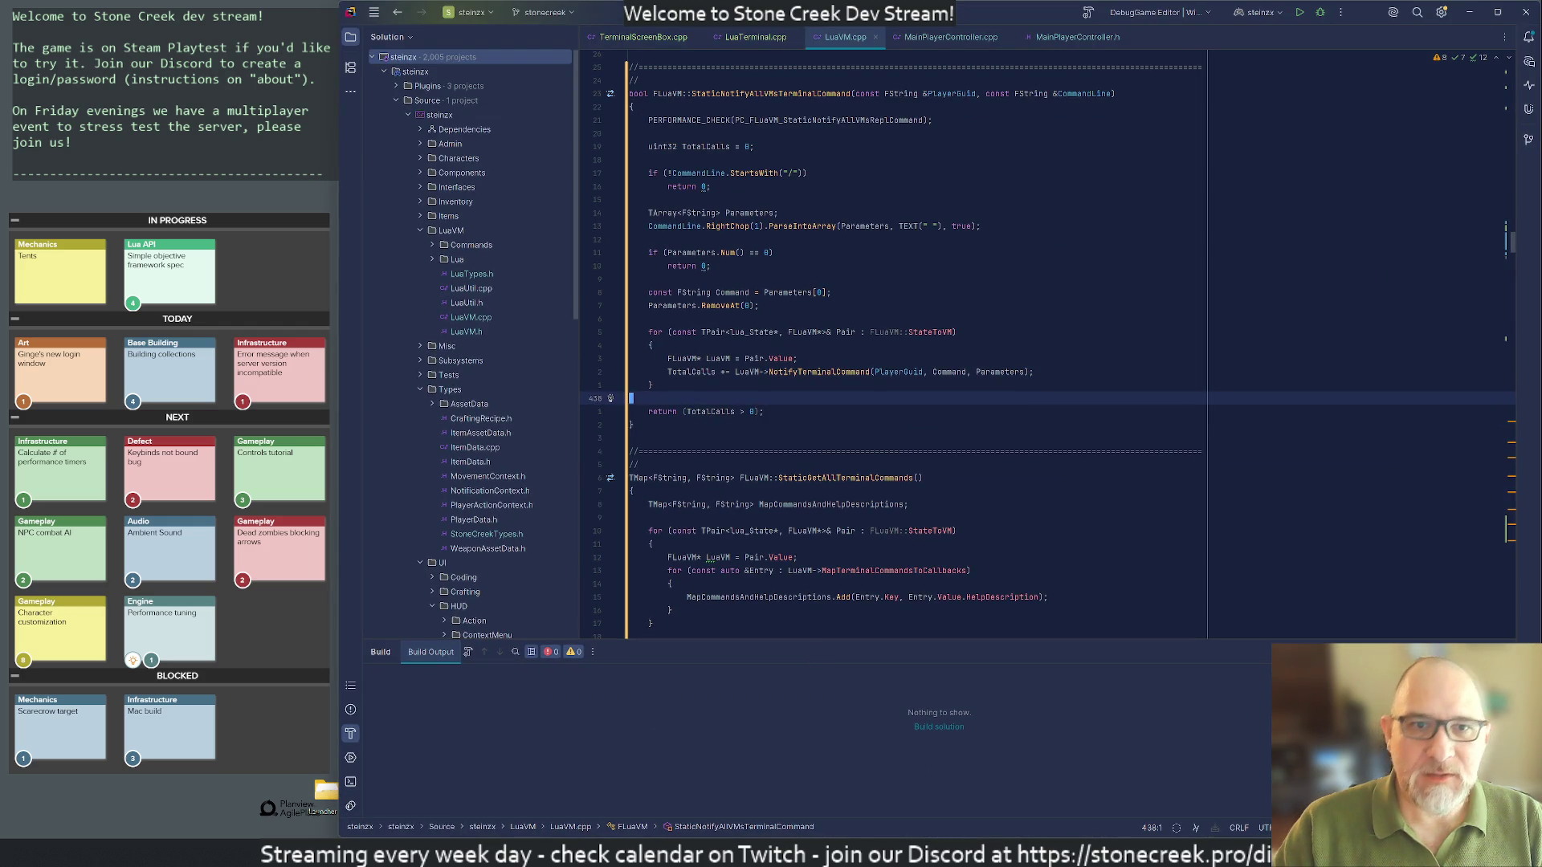
pyautogui.click(1320, 14)
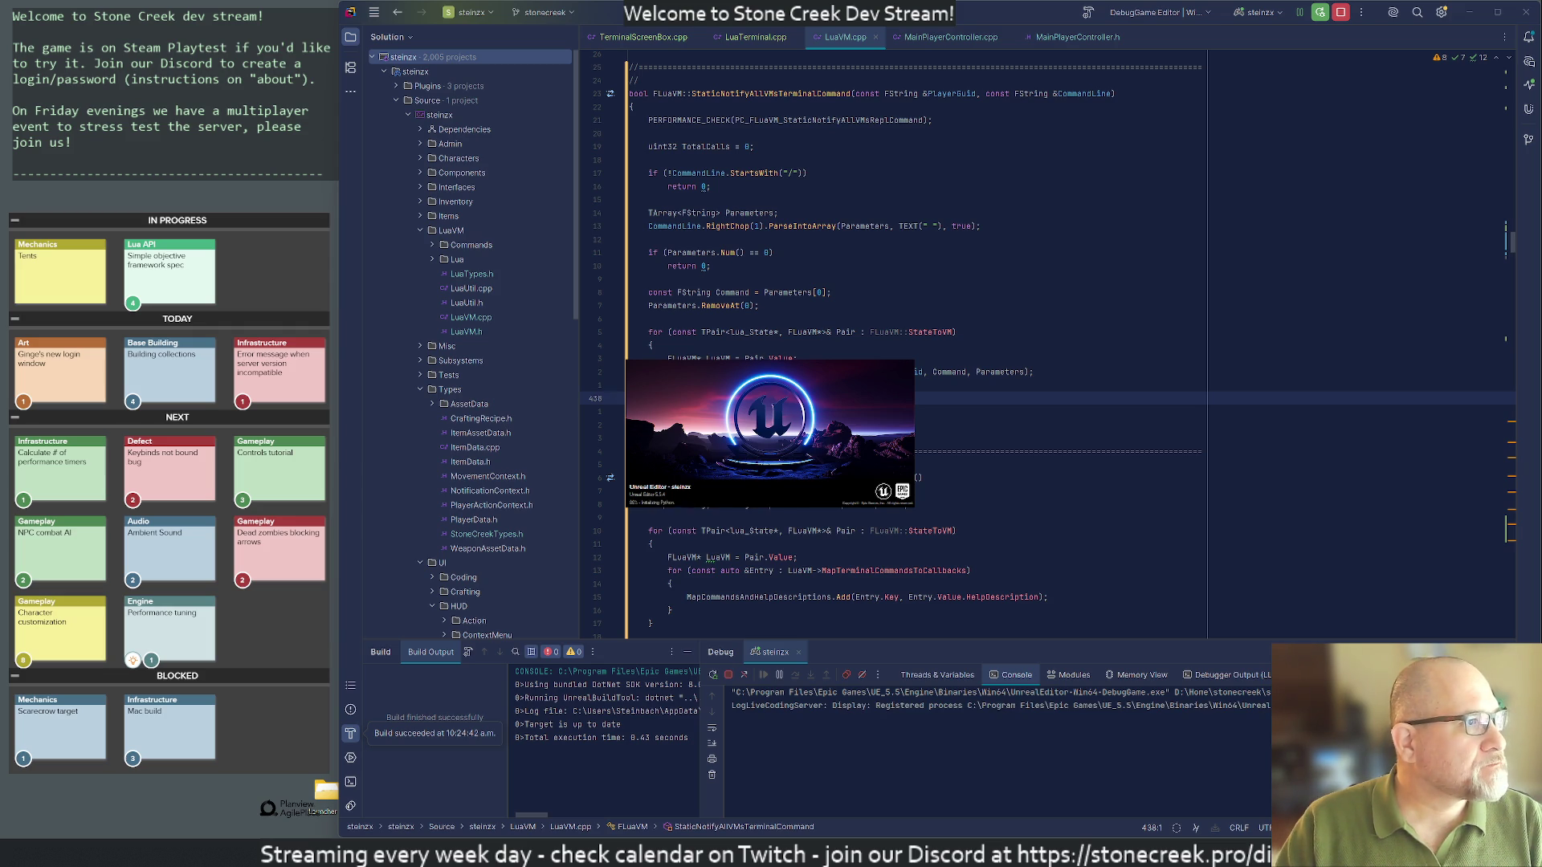
# Step: Drag the LeanKit board window over Rider while the game launches under the debugger
pyautogui.moveTo(1541, 227)
pyautogui.mouseDown()
pyautogui.moveTo(978, 228)
pyautogui.moveTo(446, 17)
pyautogui.moveTo(456, 32)
pyautogui.moveTo(392, 45)
pyautogui.mouseUp()
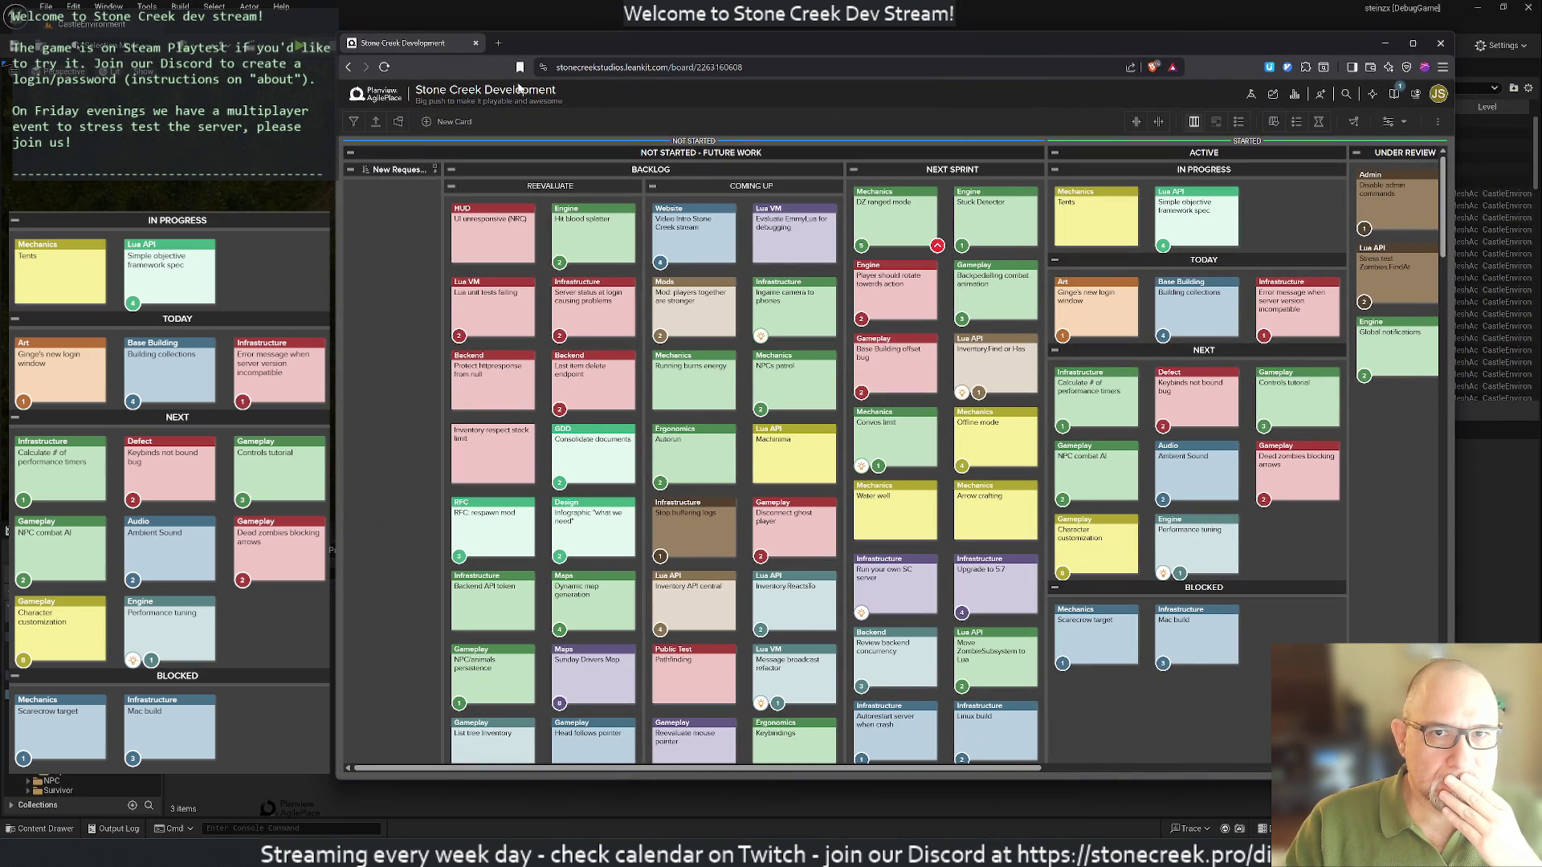
# Step: Create a new LeanKit card titled 'Detect Steam login' and open its details
pyautogui.hotkey('alt', 'Tab')
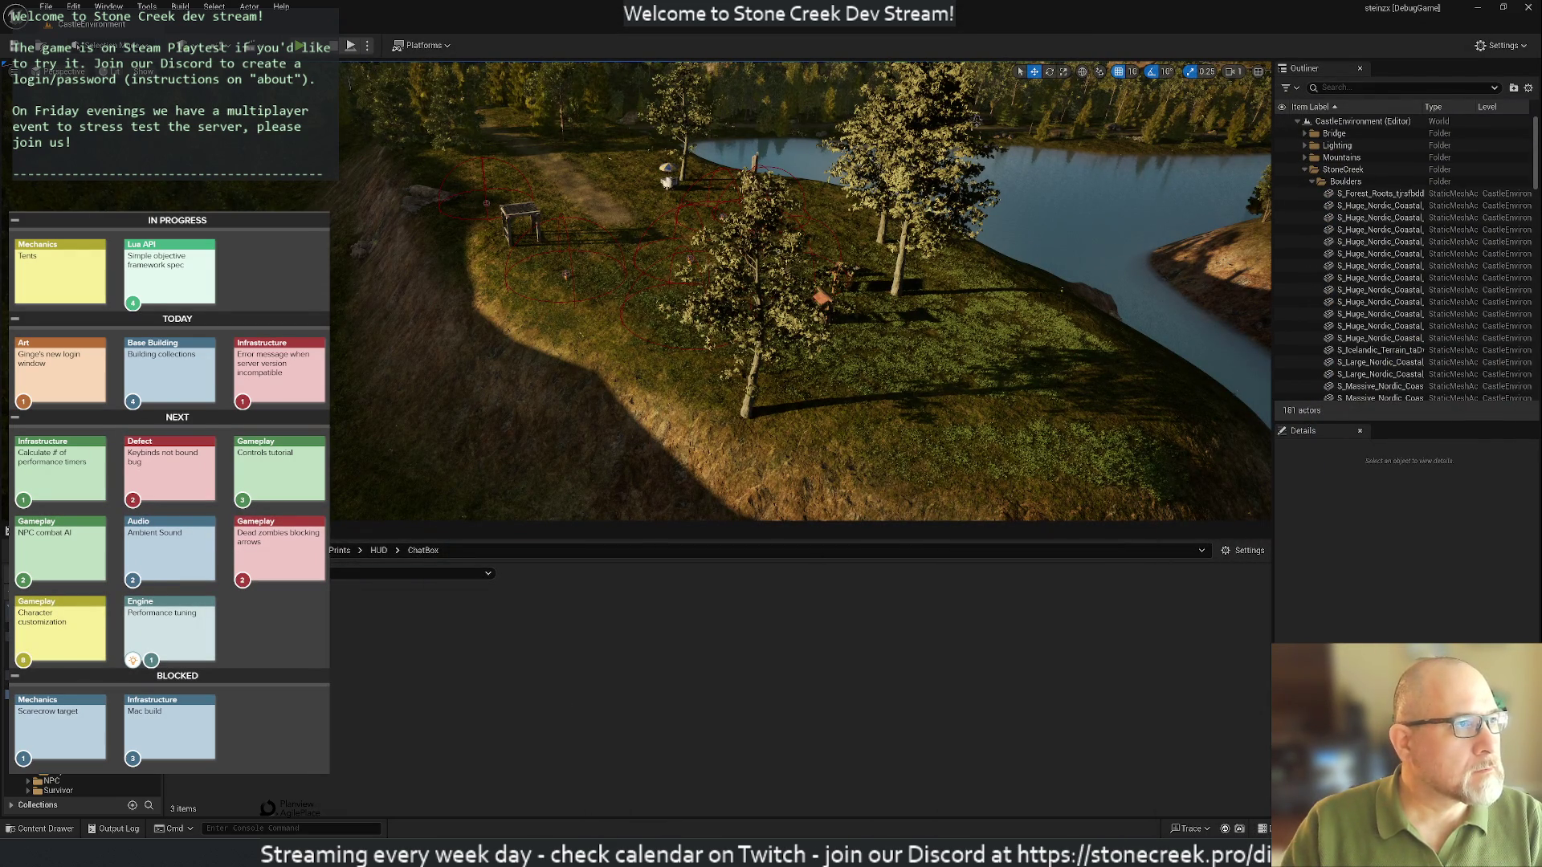
pyautogui.hotkey('alt', 'Tab')
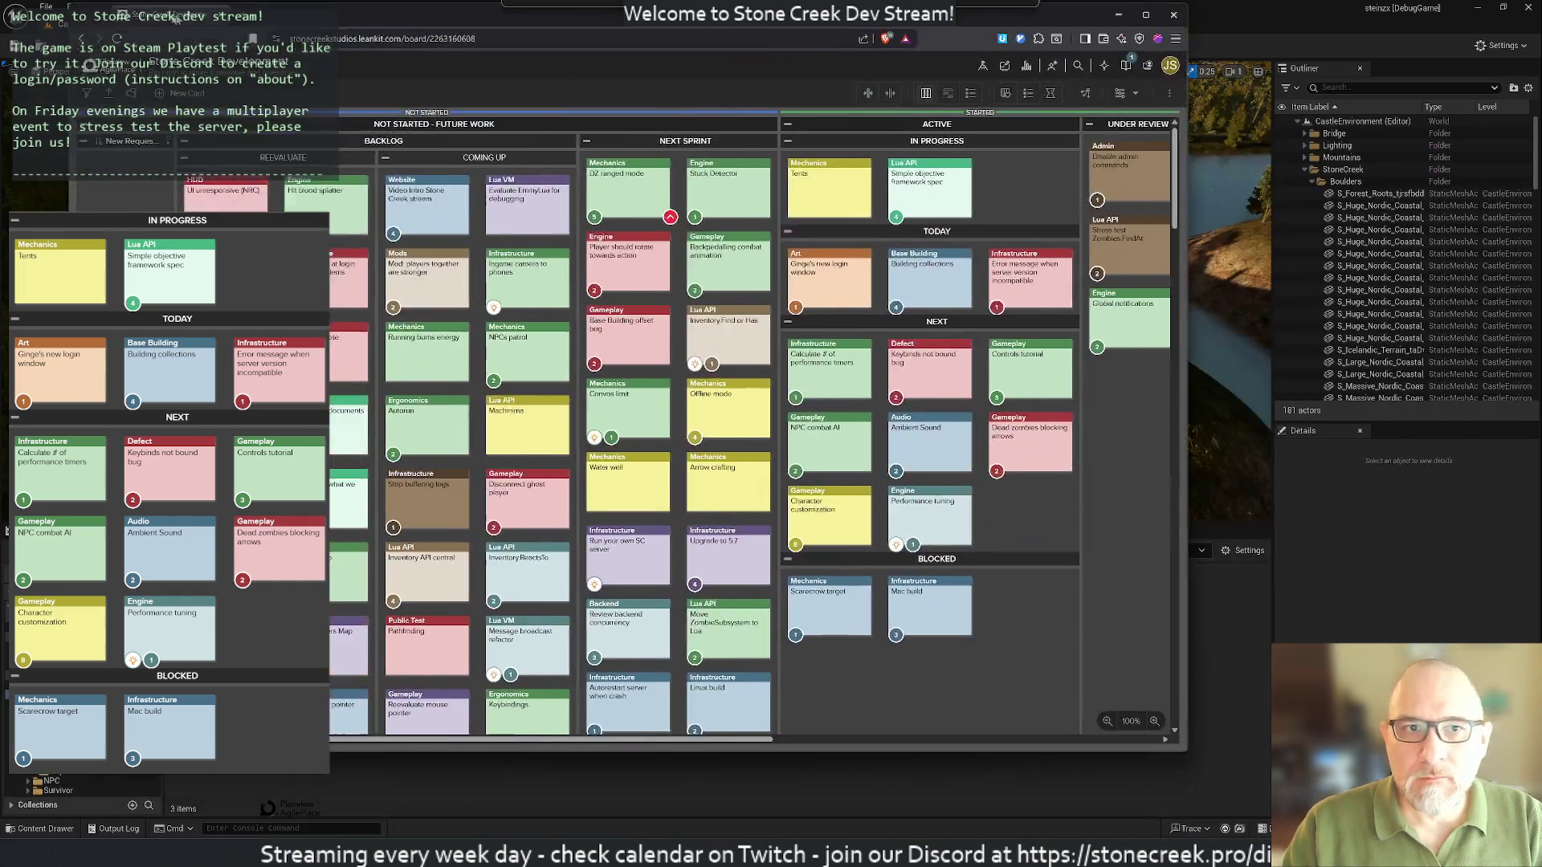
pyautogui.press('c')
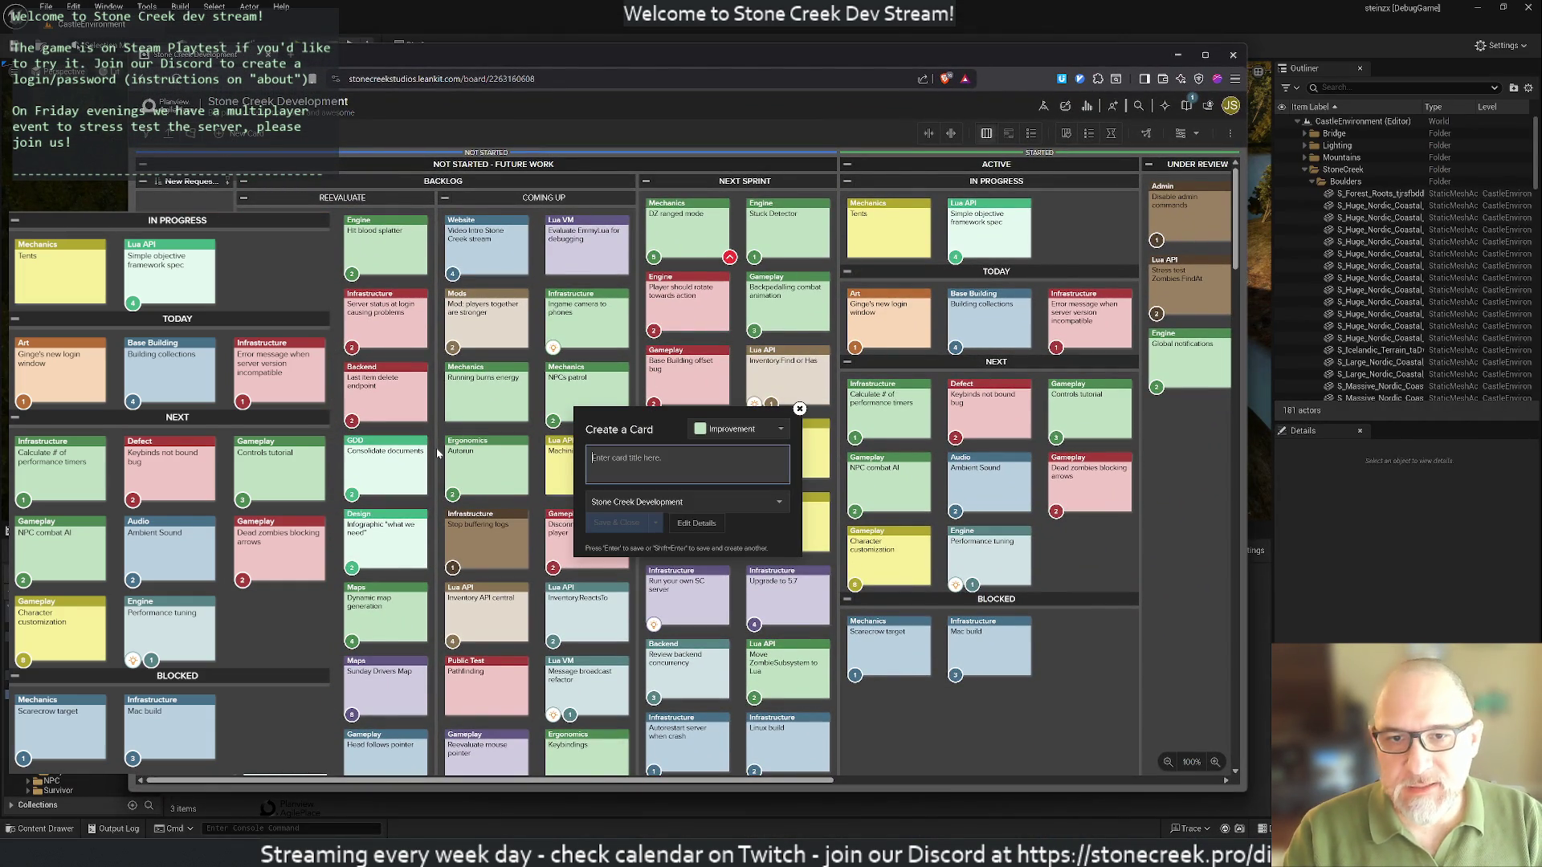
pyautogui.write('Detect')
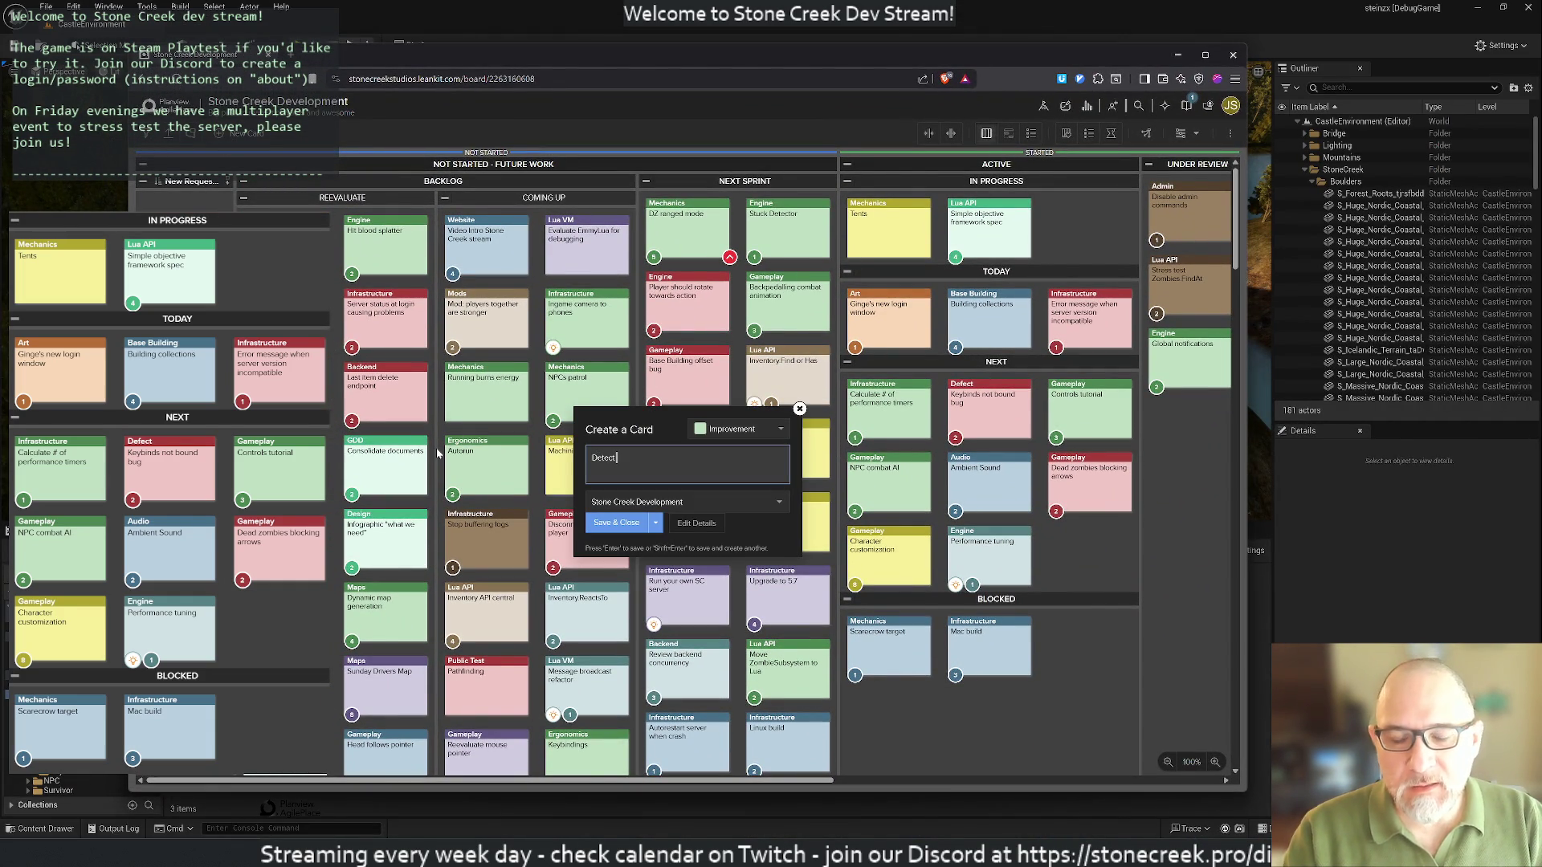
pyautogui.write(' Steam login')
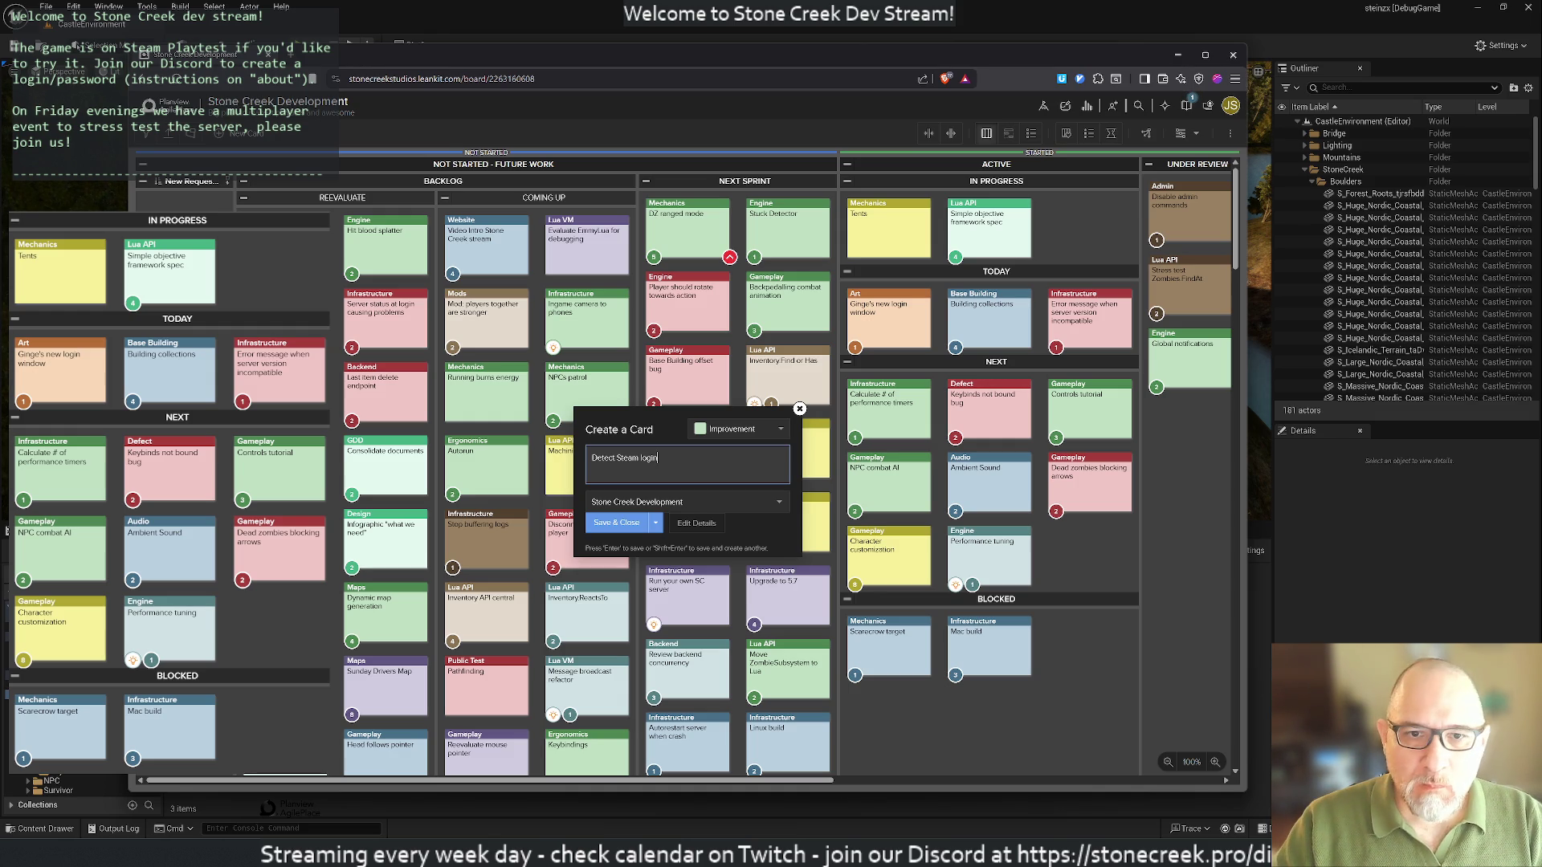
pyautogui.click(616, 523)
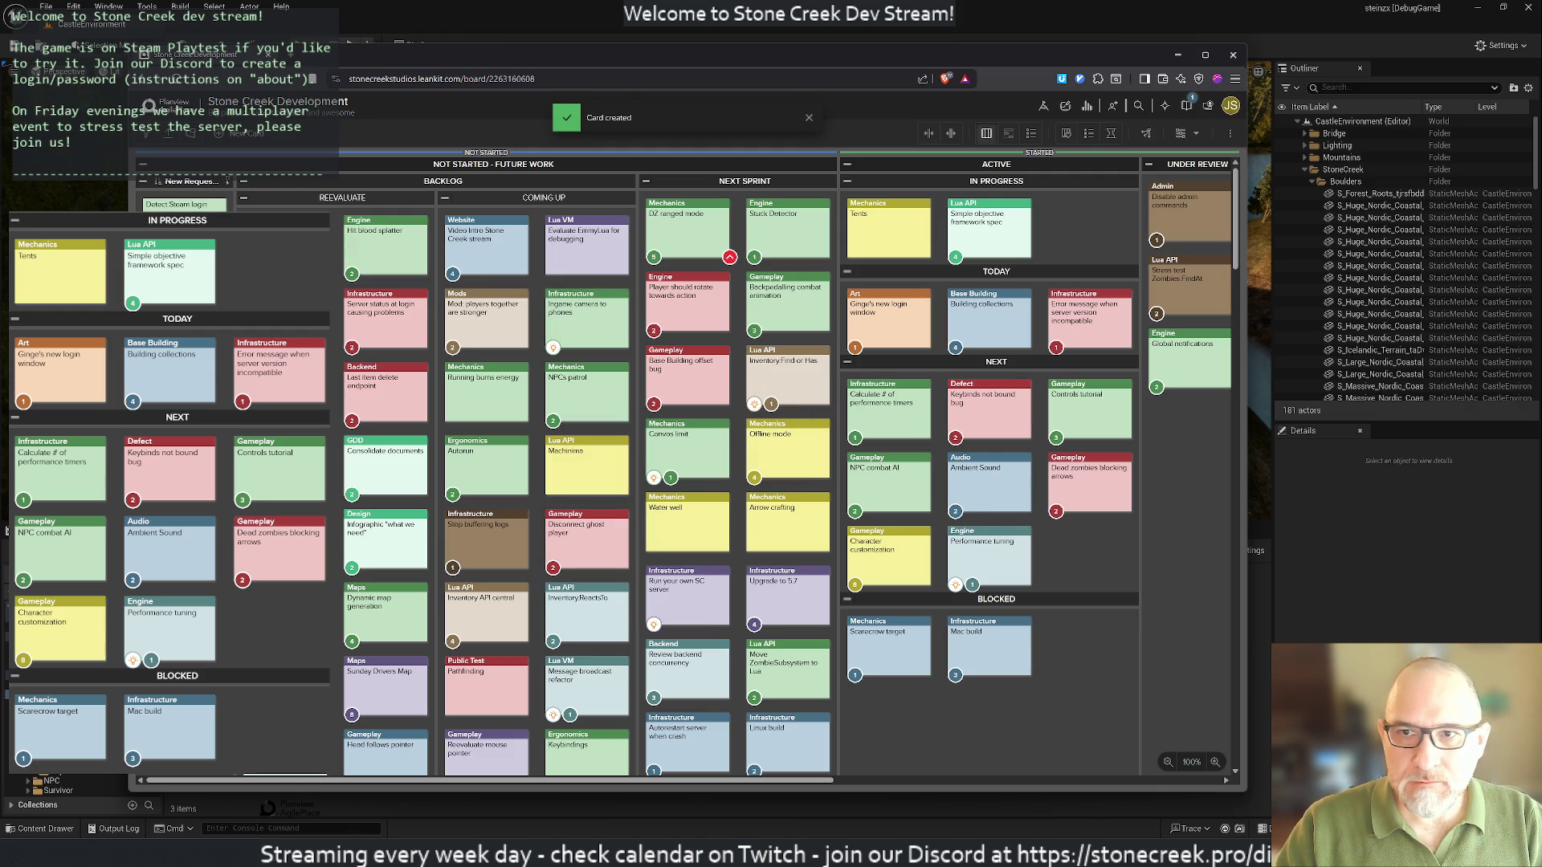
pyautogui.click(181, 204)
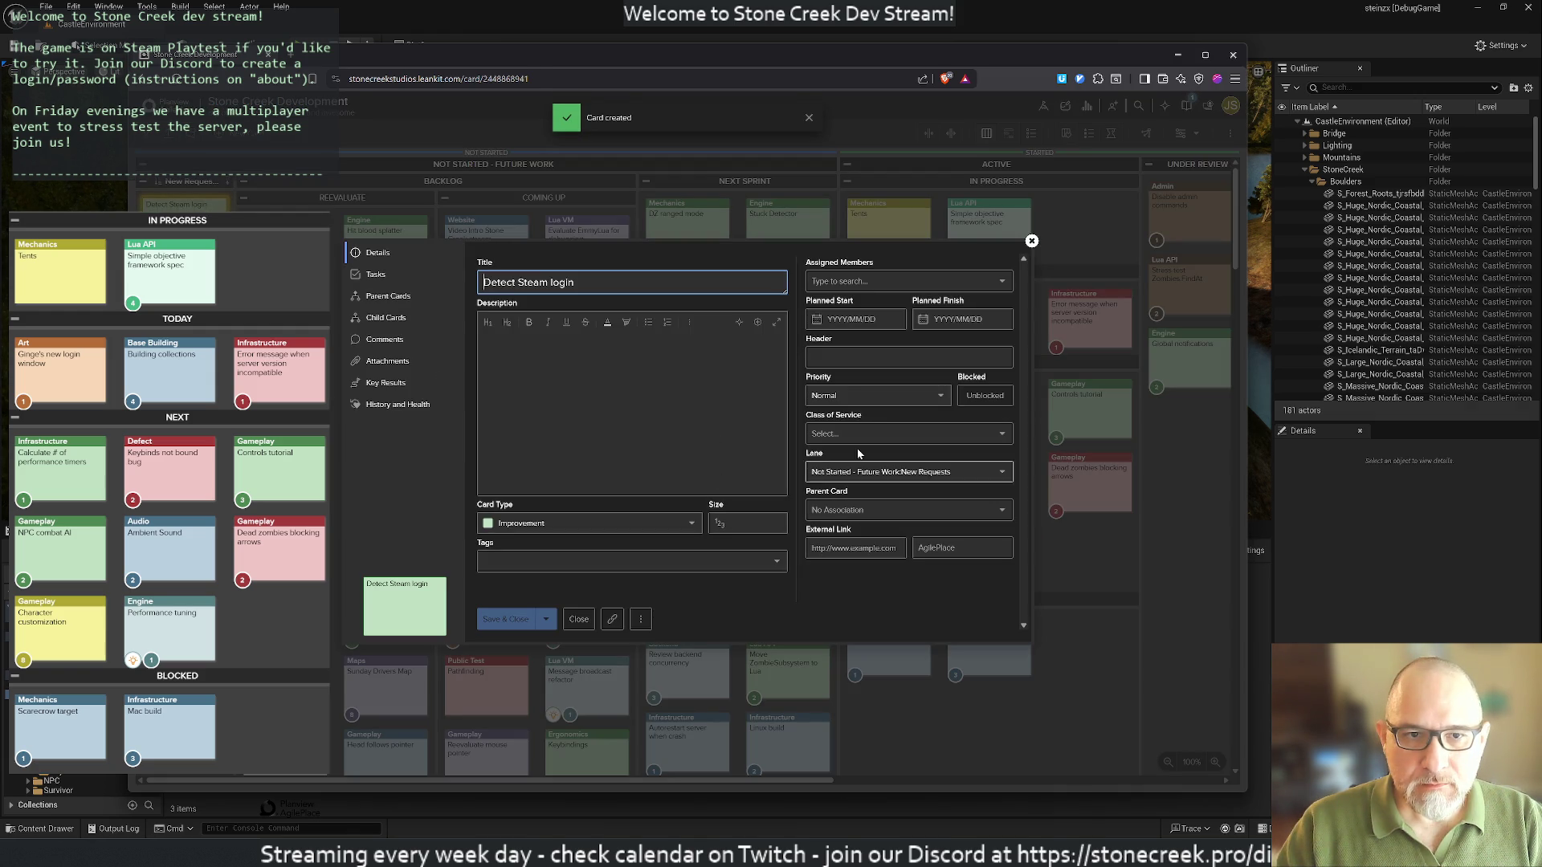
# Step: Make Detect Steam login a POC card of size 2 with header 'Infrastructure'
pyautogui.click(876, 435)
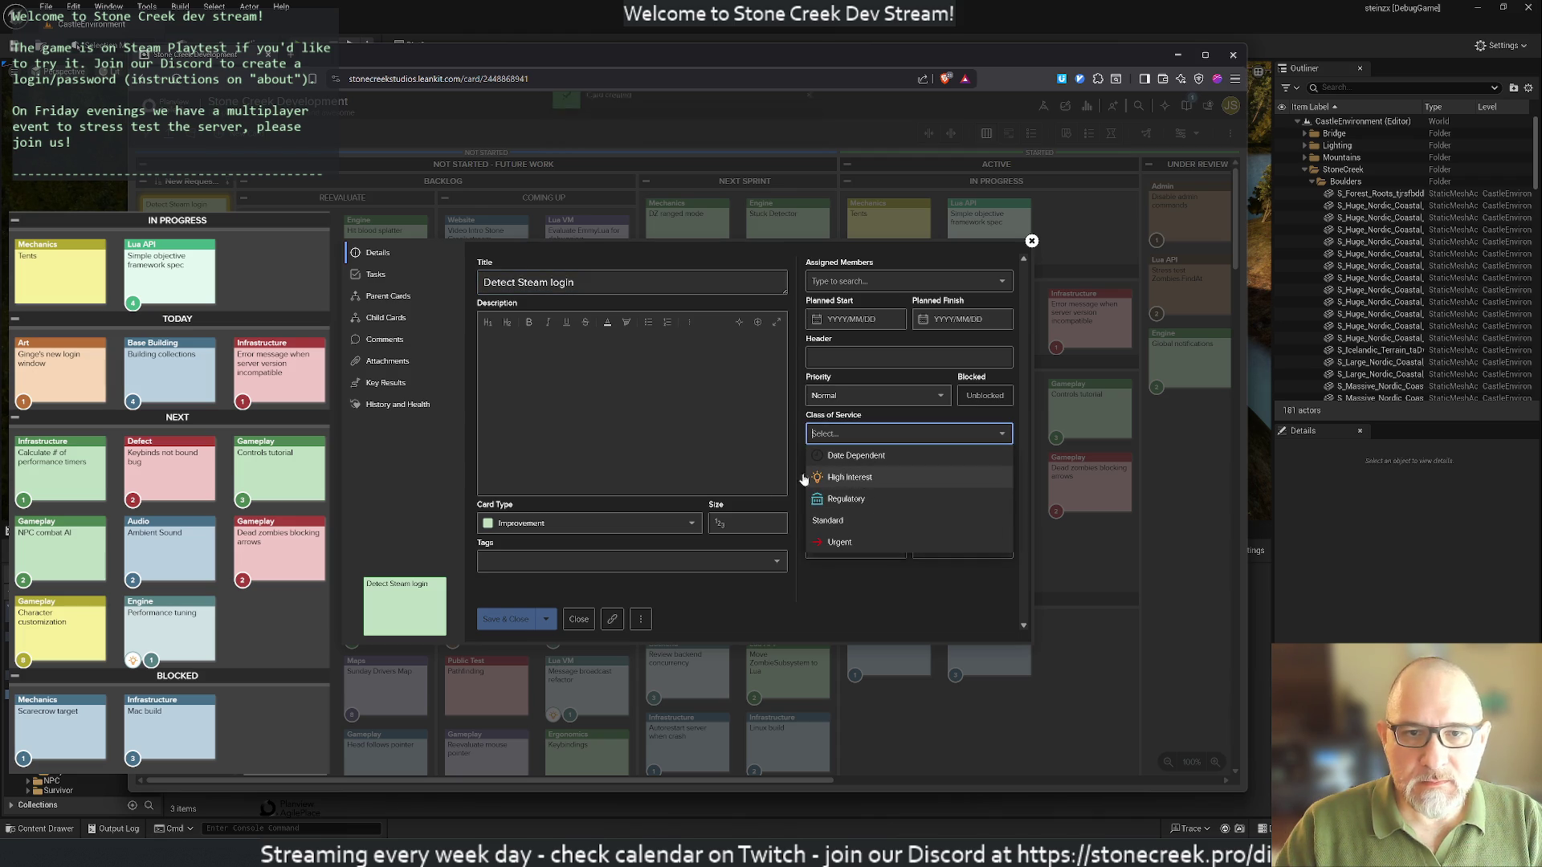
pyautogui.click(584, 522)
pyautogui.scroll(-2, 592, 671)
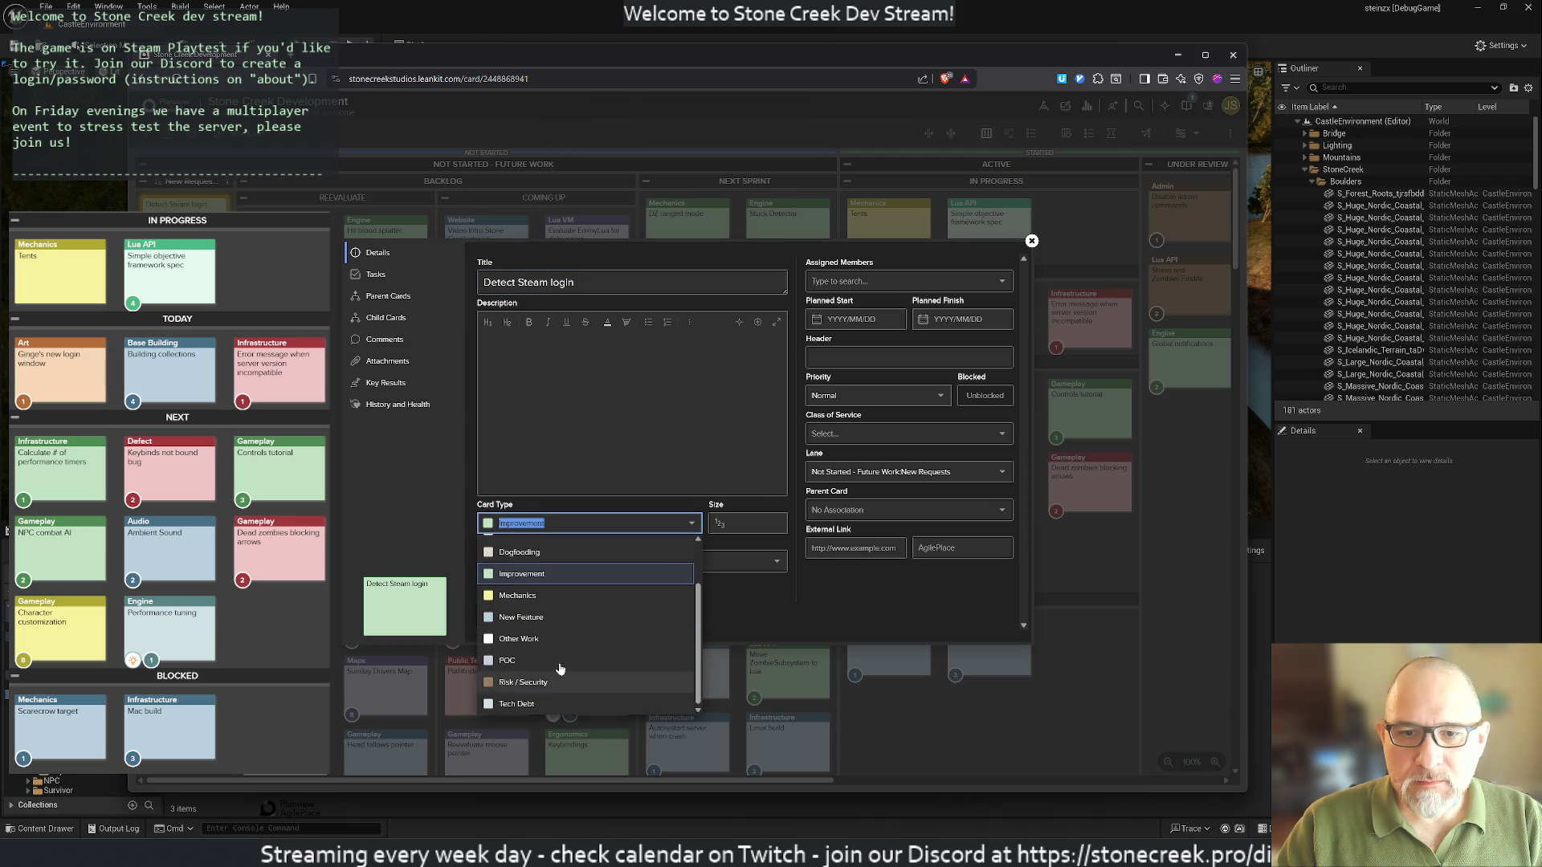
pyautogui.click(543, 660)
pyautogui.click(751, 523)
pyautogui.write('2')
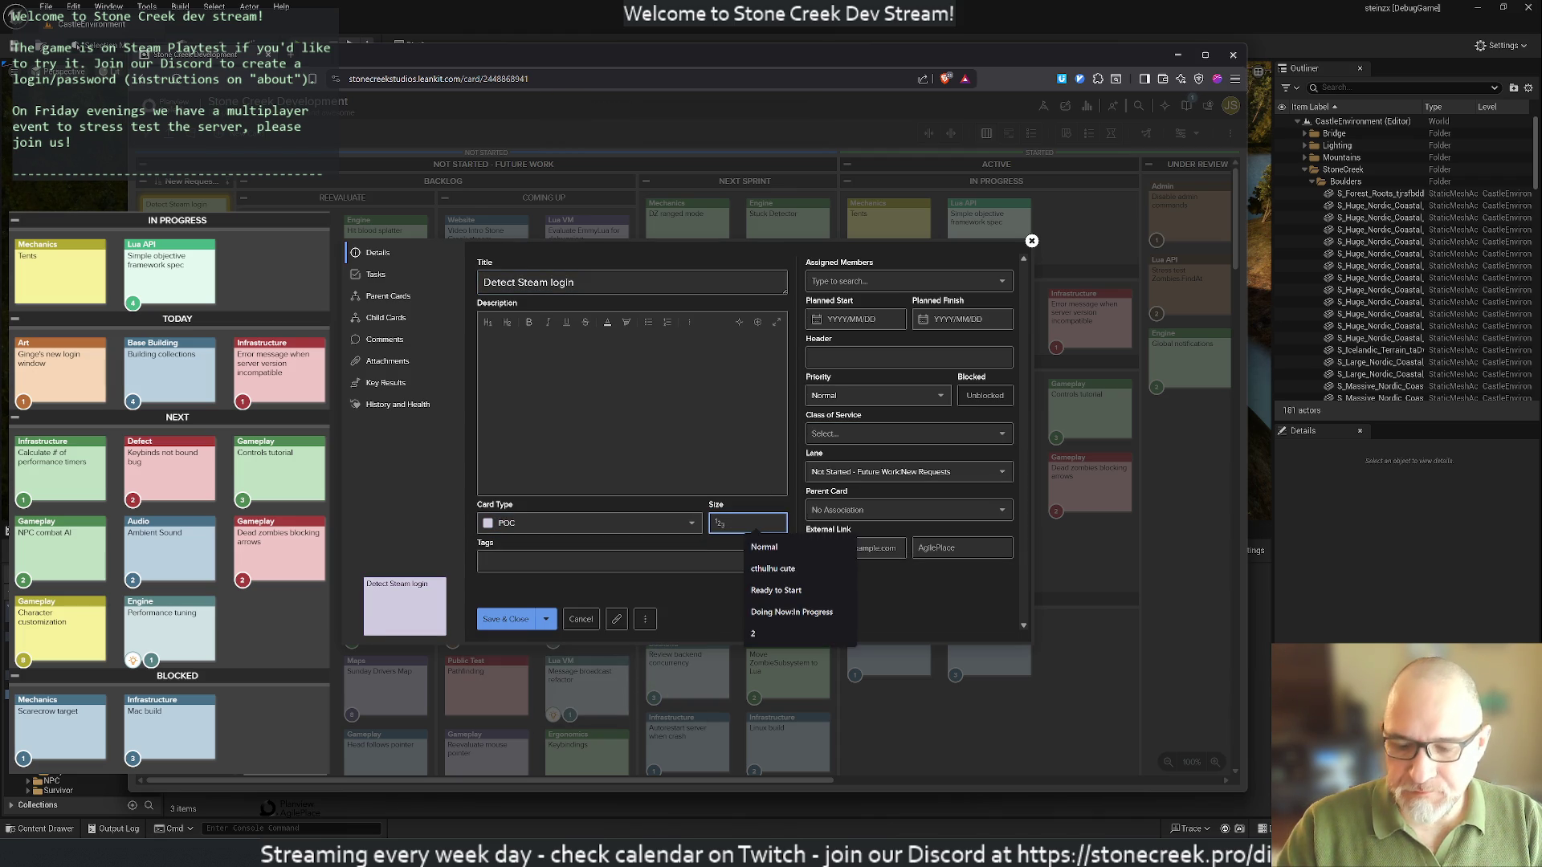
pyautogui.click(908, 357)
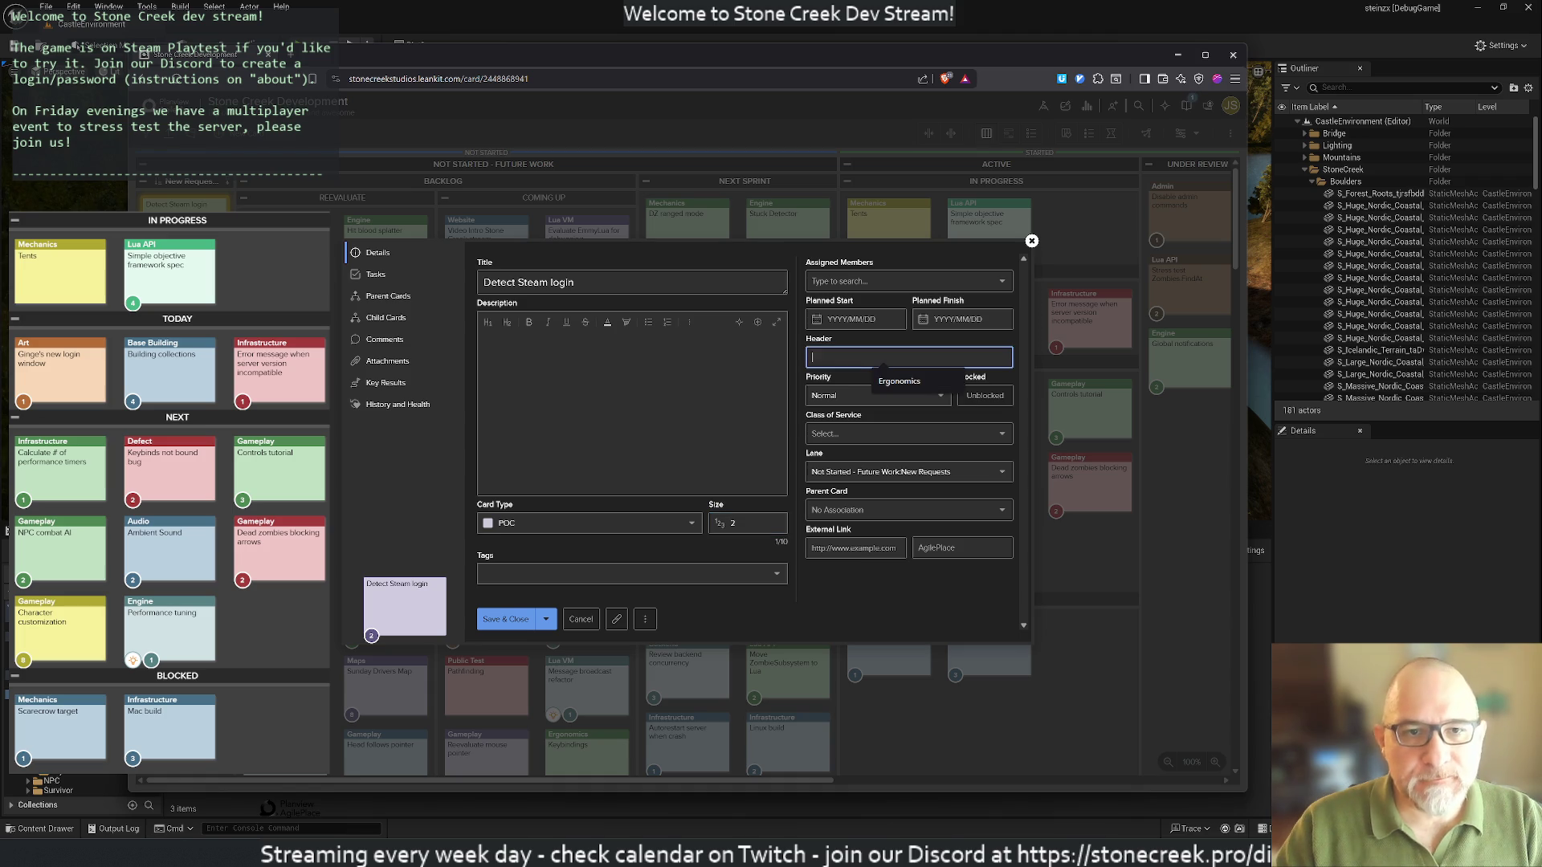
pyautogui.write('Infgr')
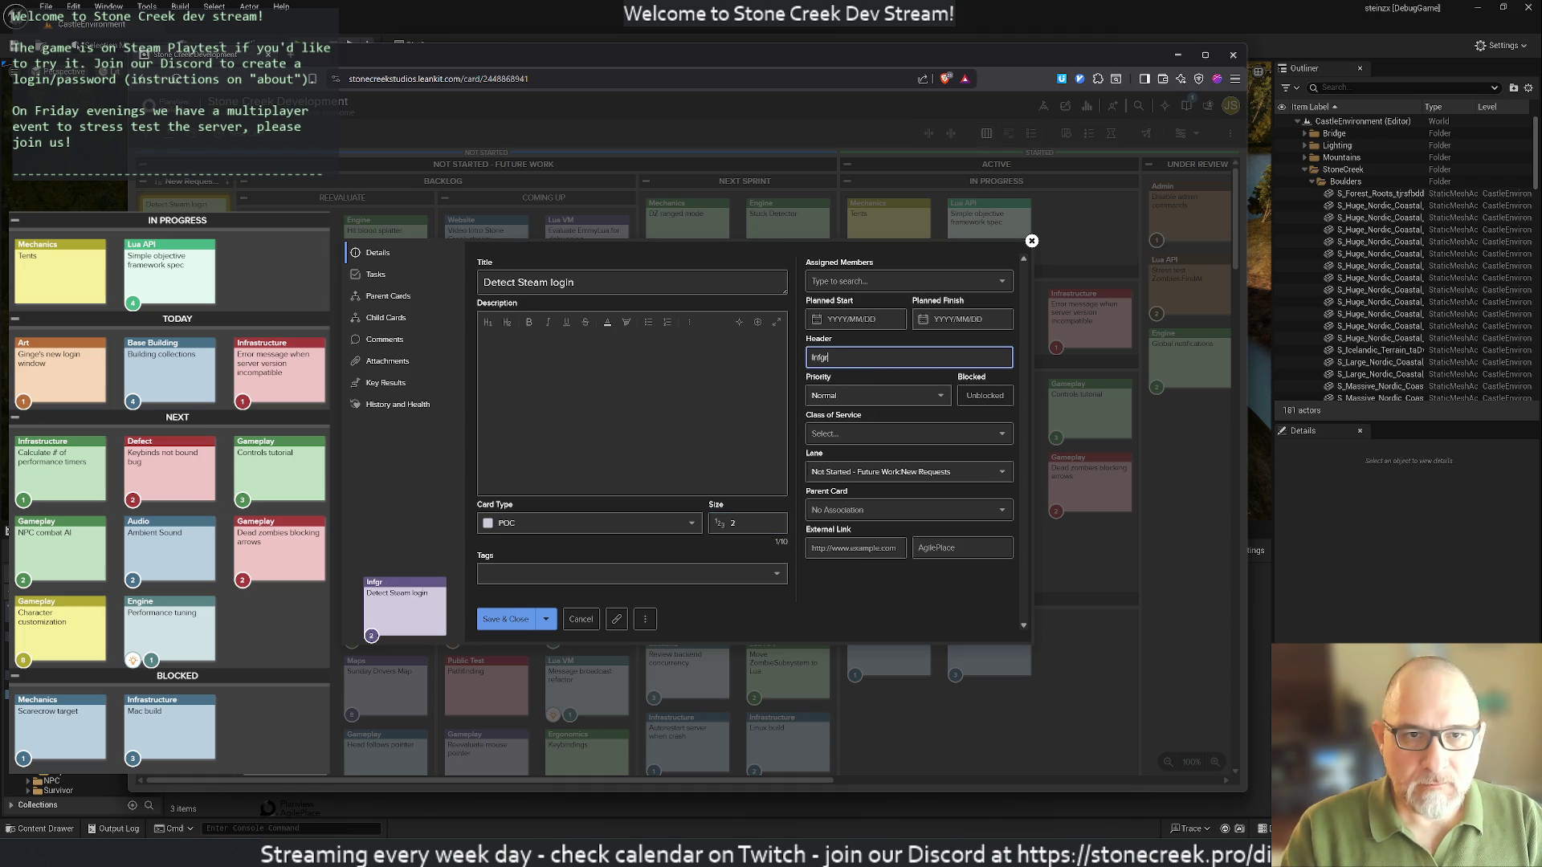
pyautogui.press('BackSpace')
pyautogui.press('BackSpace')
pyautogui.press('BackSpace')
pyautogui.write('tructure')
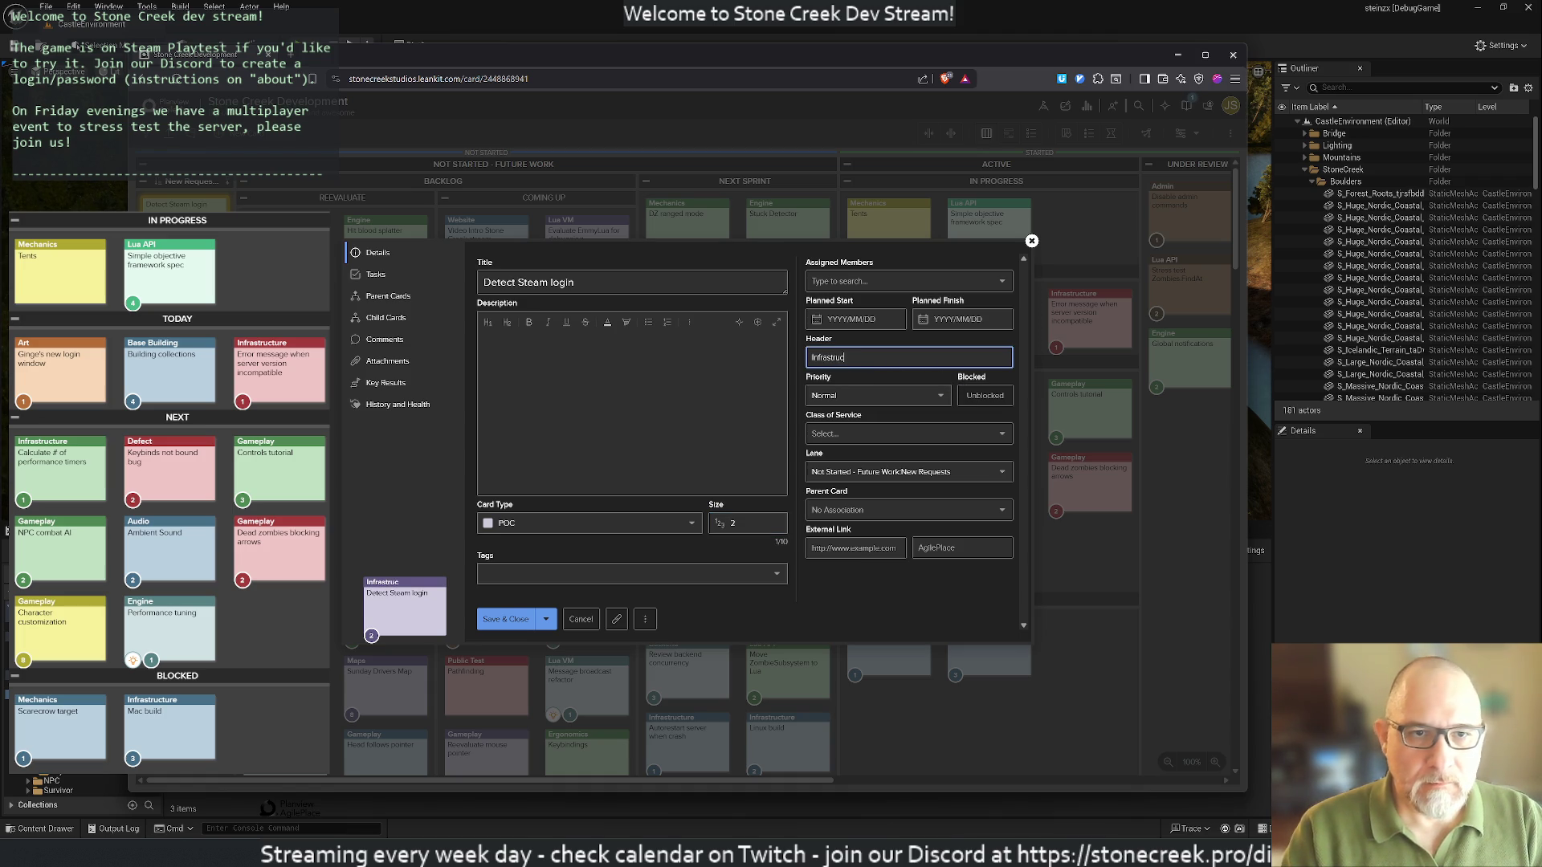
# Step: Save the card and drag it into Today under In Progress
pyautogui.click(506, 618)
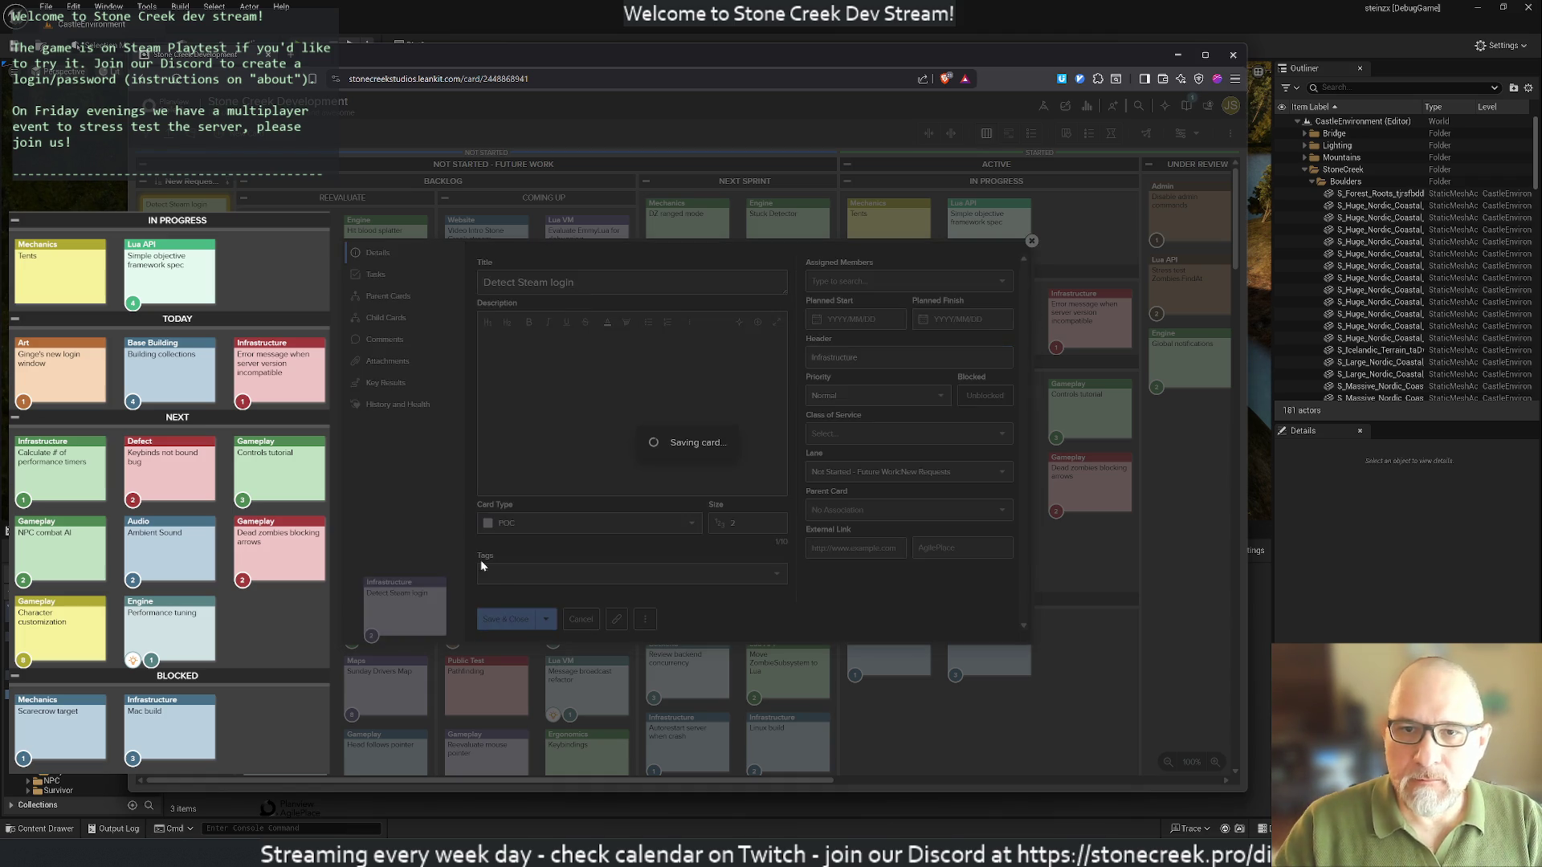
pyautogui.moveTo(176, 204)
pyautogui.mouseDown()
pyautogui.moveTo(824, 244)
pyautogui.moveTo(887, 317)
pyautogui.mouseUp()
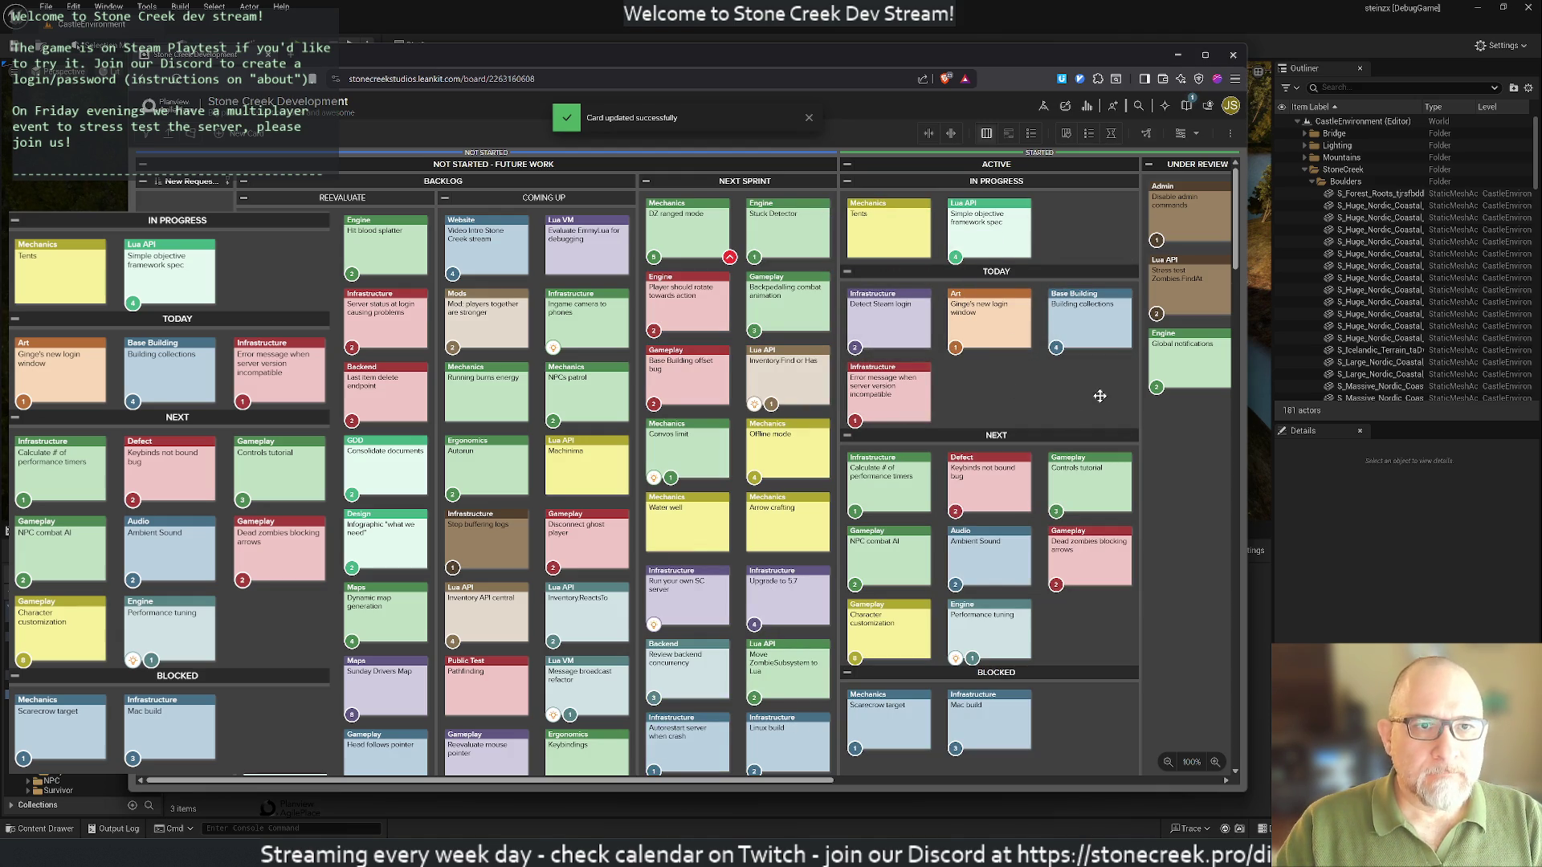
pyautogui.click(551, 25)
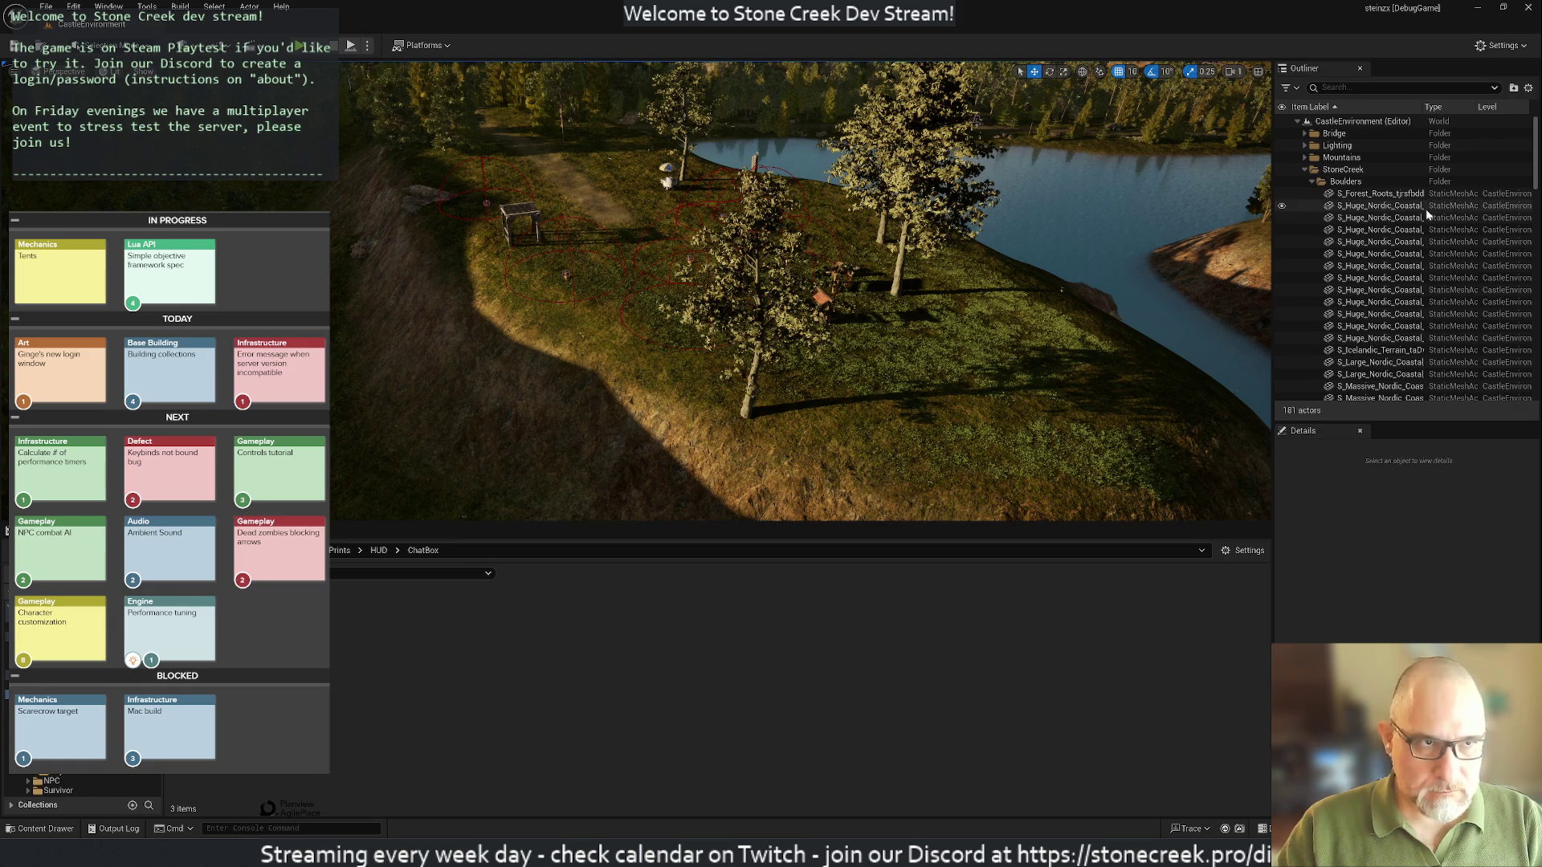
# Step: Rearrange the Unreal Editor and LeanKit windows, then start Play-In-Editor on CastleEnvironment
pyautogui.moveTo(1397, 24)
pyautogui.mouseDown()
pyautogui.moveTo(1261, 136)
pyautogui.moveTo(1538, 129)
pyautogui.mouseUp()
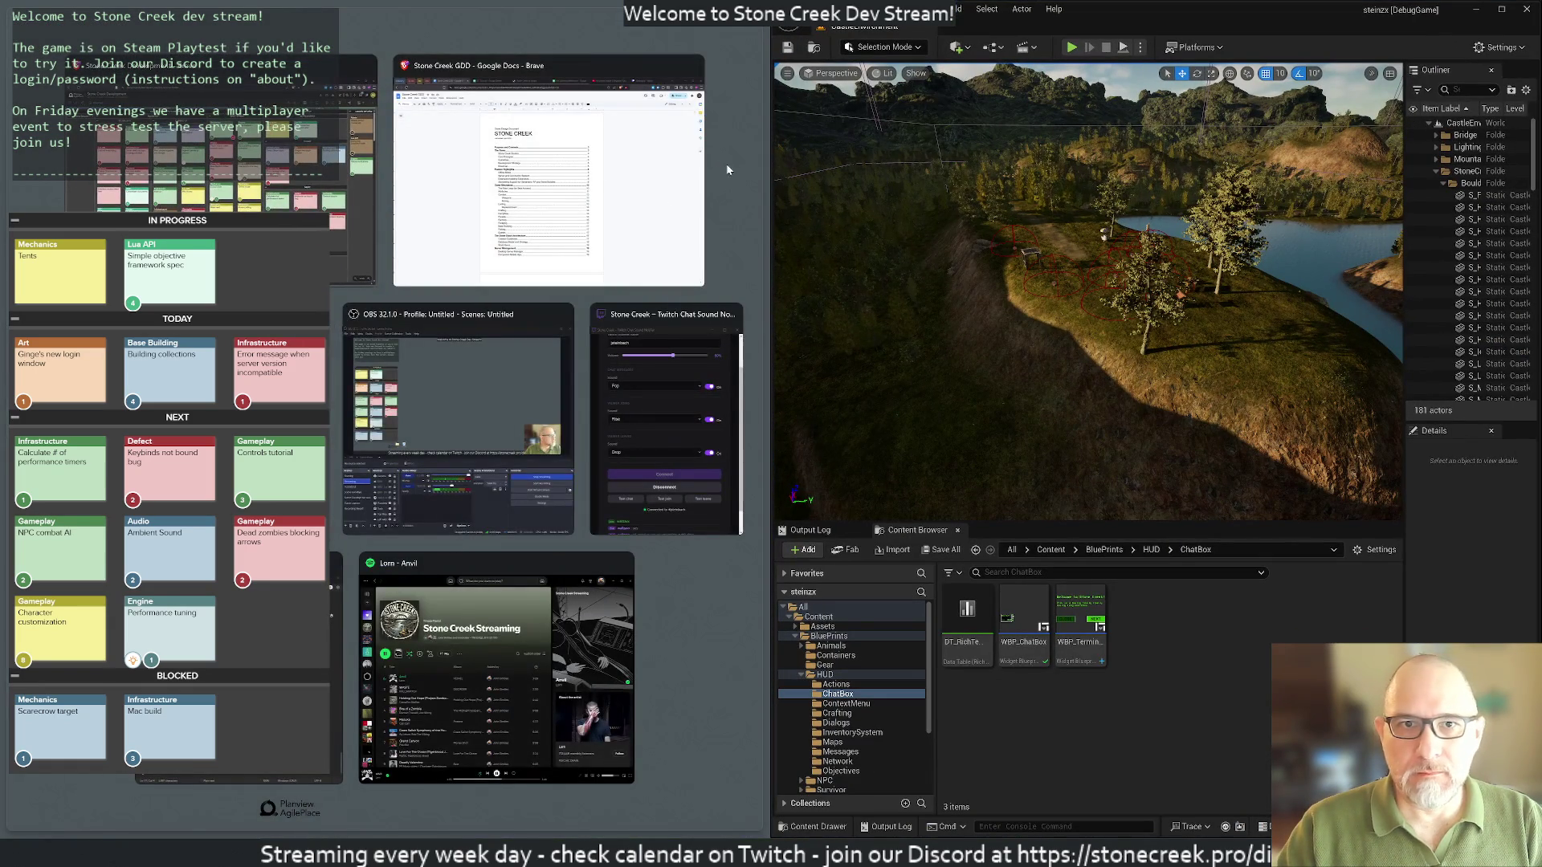
pyautogui.press('Escape')
pyautogui.click(750, 32)
pyautogui.doubleClick(750, 32)
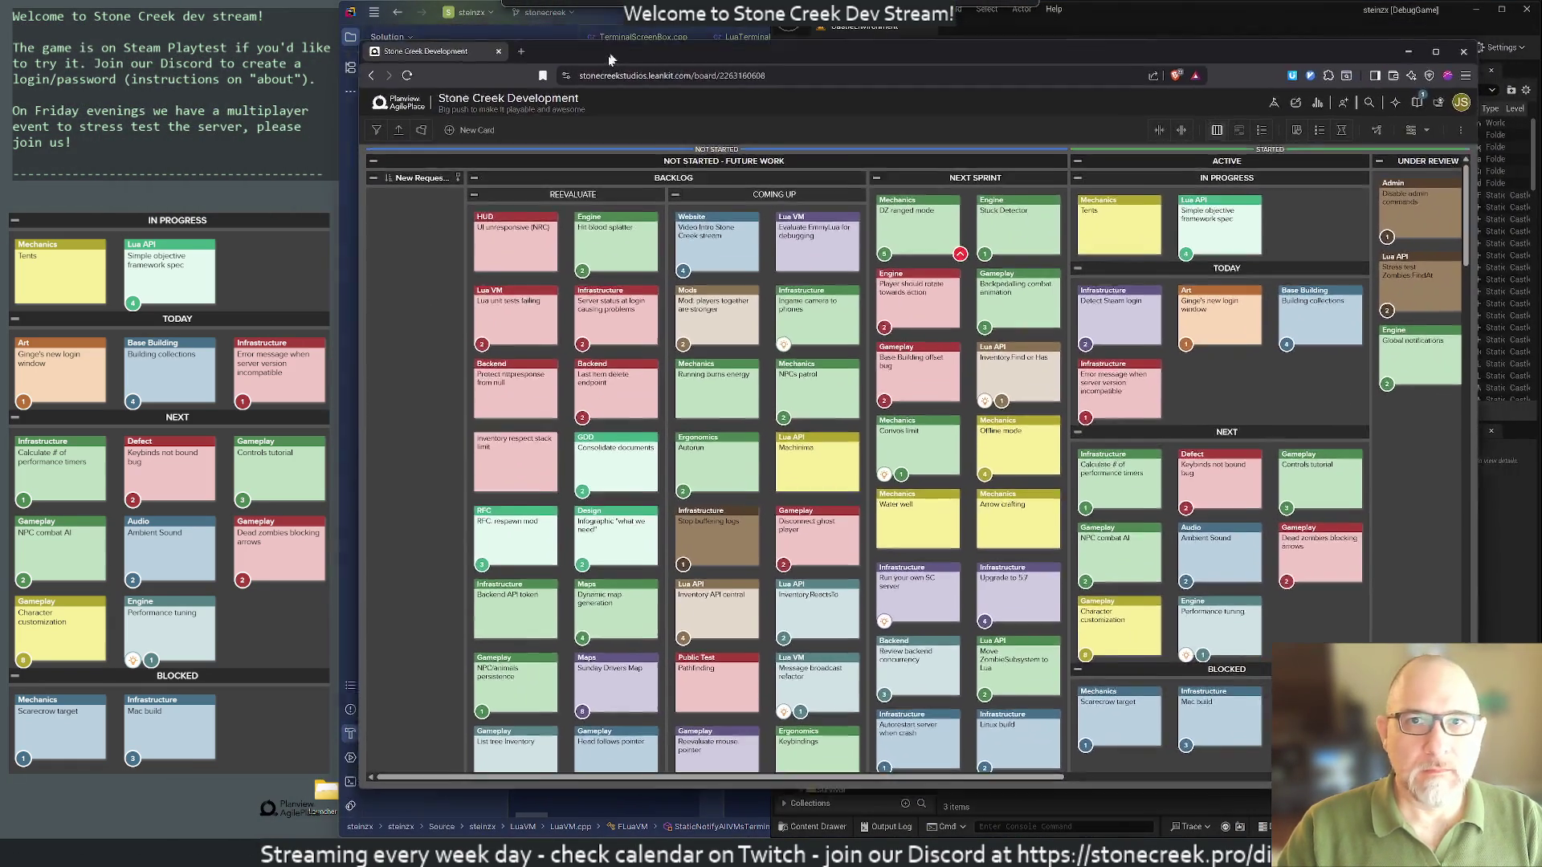
pyautogui.click(771, 30)
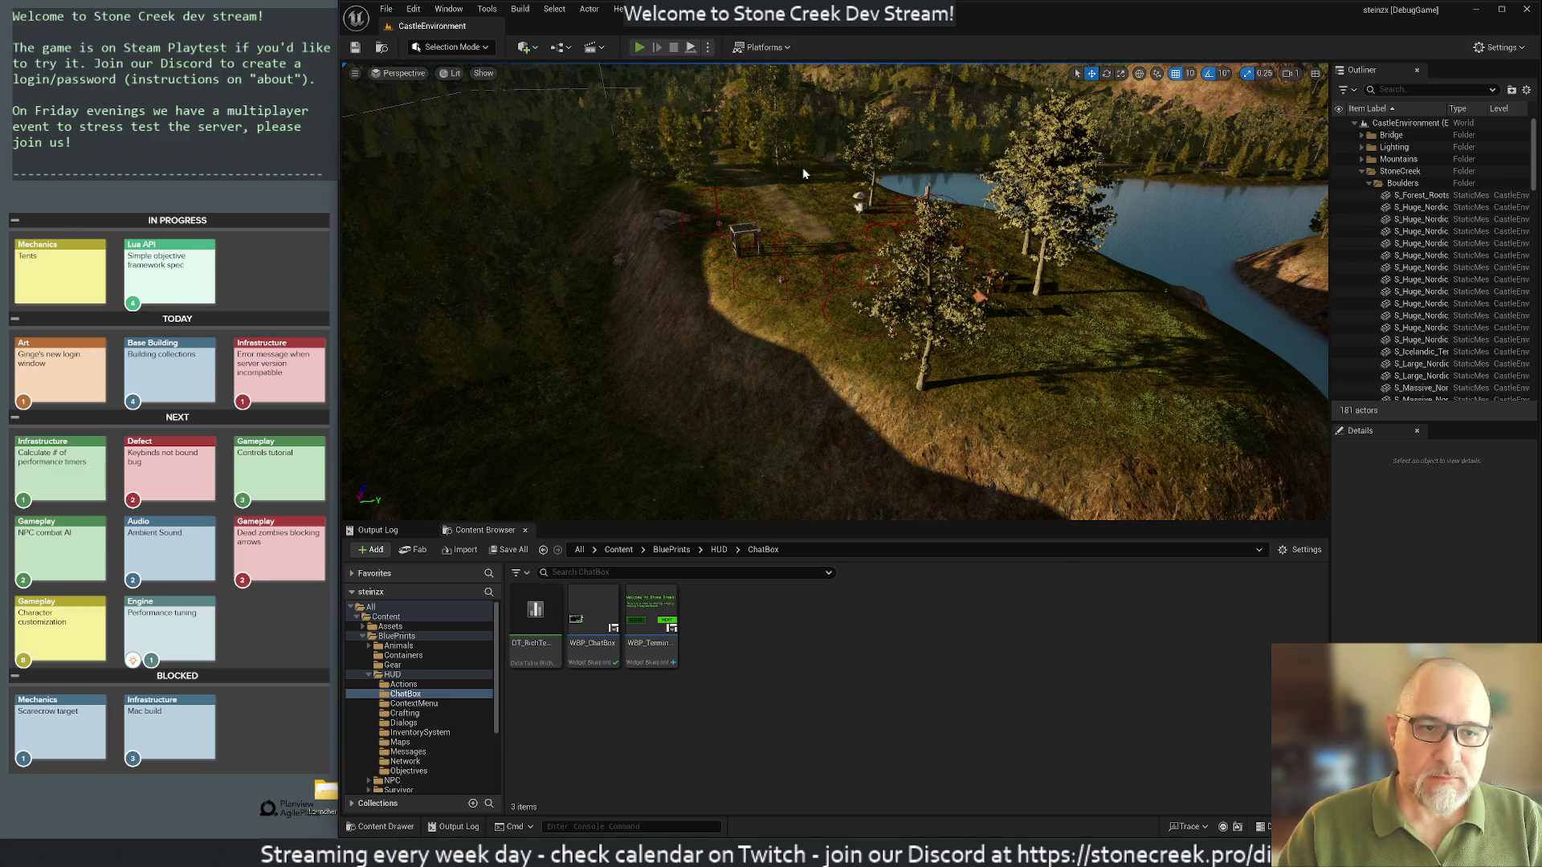
pyautogui.hotkey('alt', 'p')
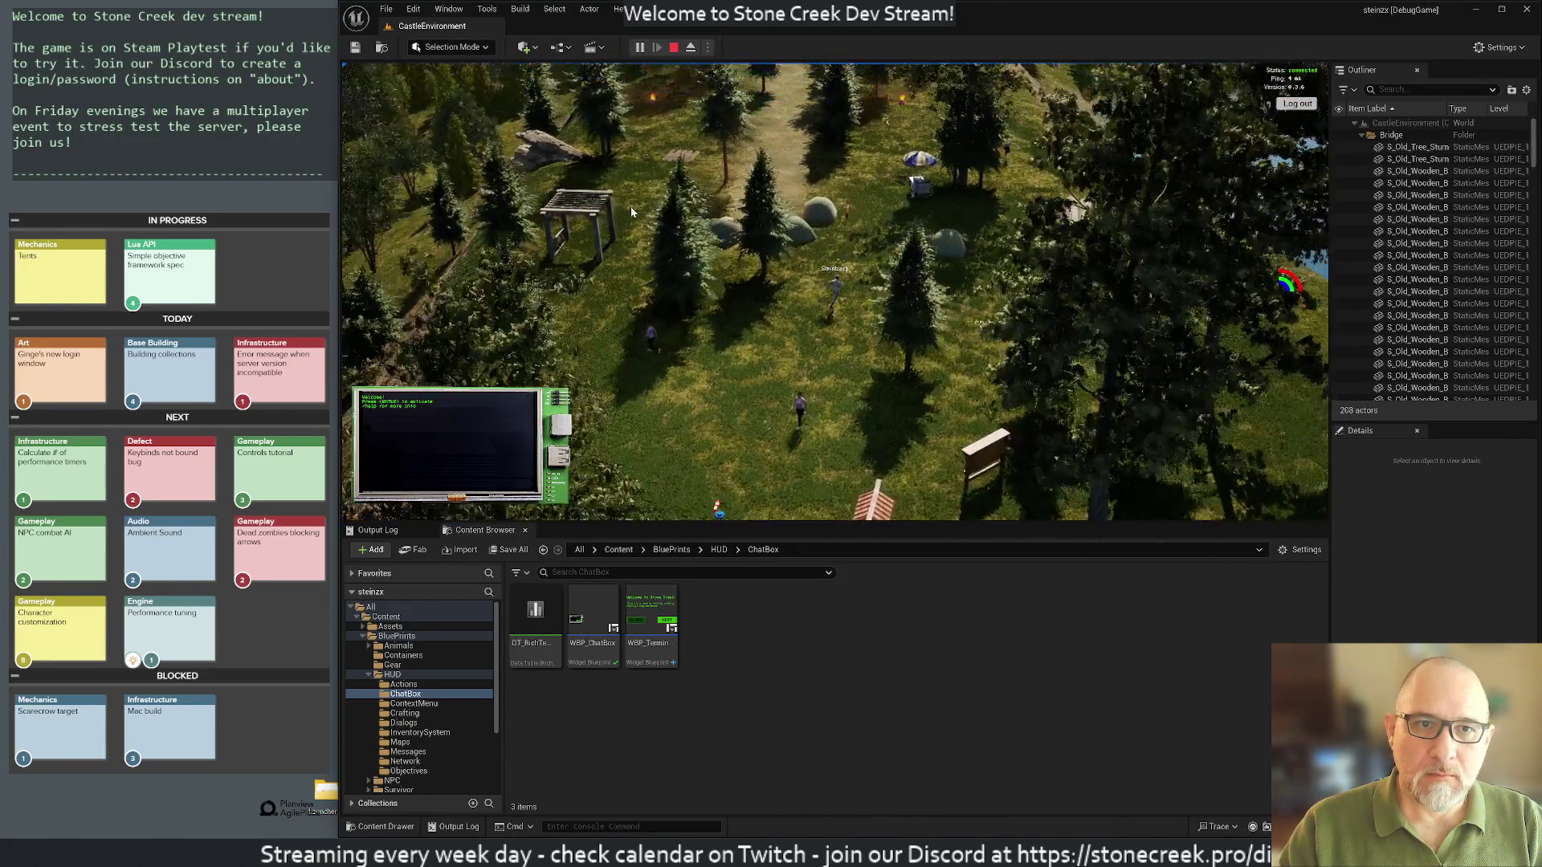
# Step: Send the help command in the in-game chat to list slash commands
pyautogui.press('Return')
pyautogui.write('help')
pyautogui.press('Return')
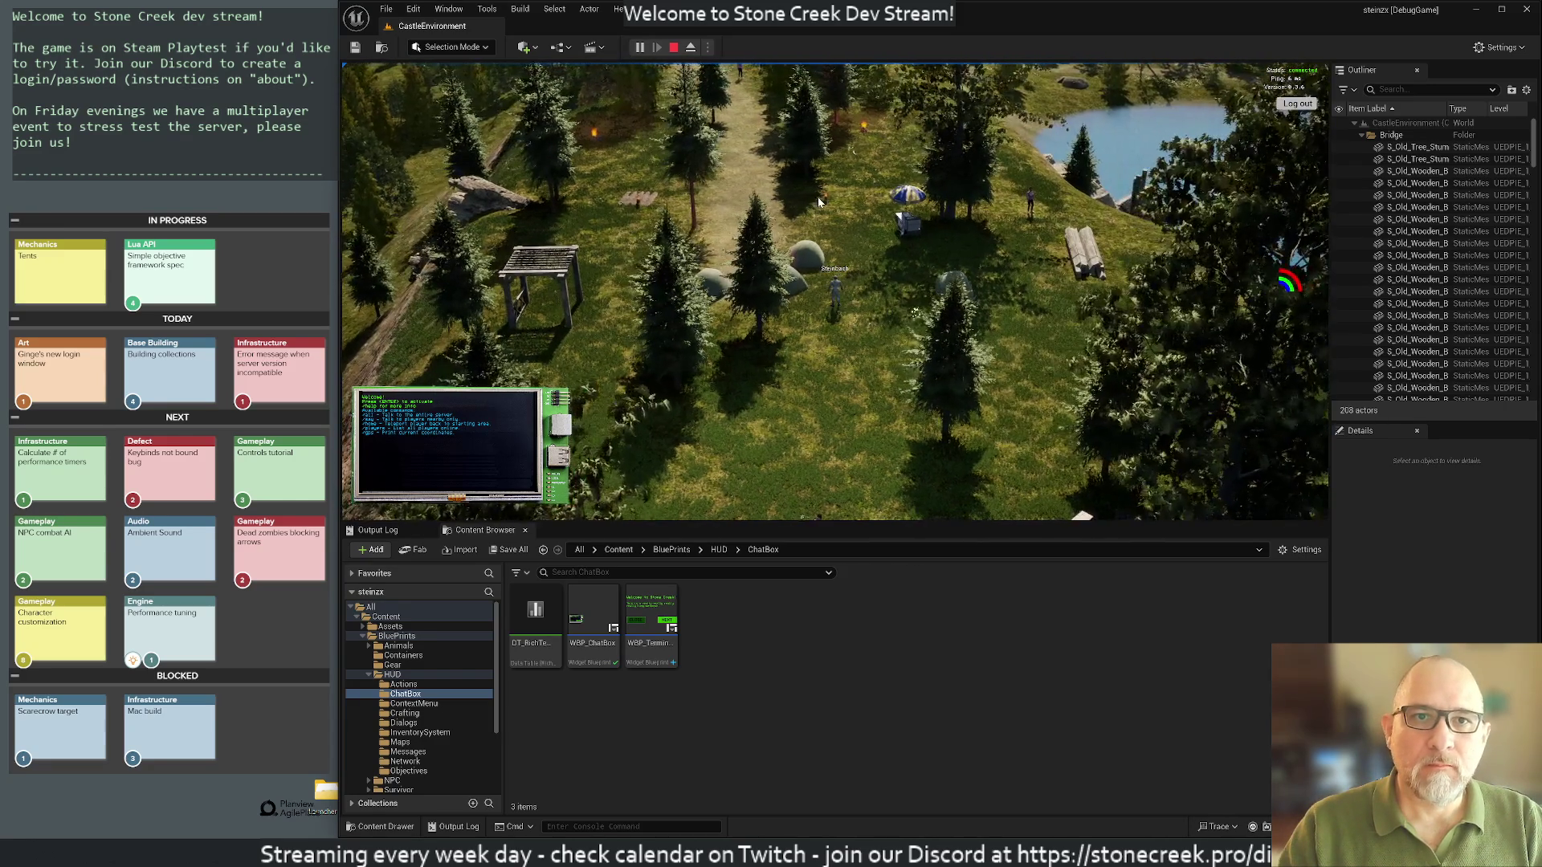
# Step: Open the overhead map, walk the character east and south past the tents, and zoom
pyautogui.press('m')
pyautogui.press('m')
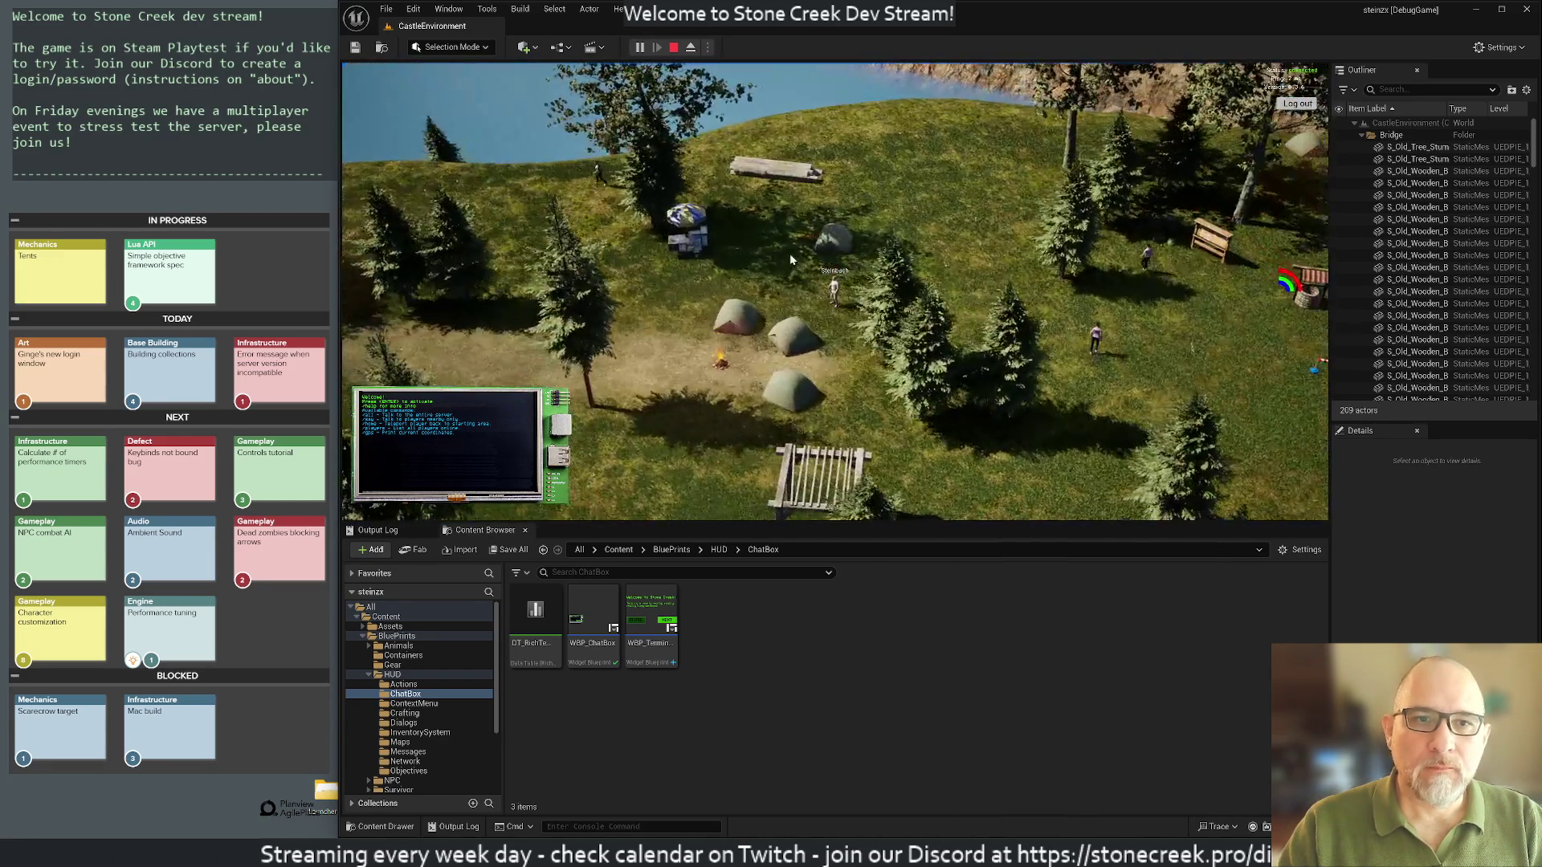
pyautogui.press('d')
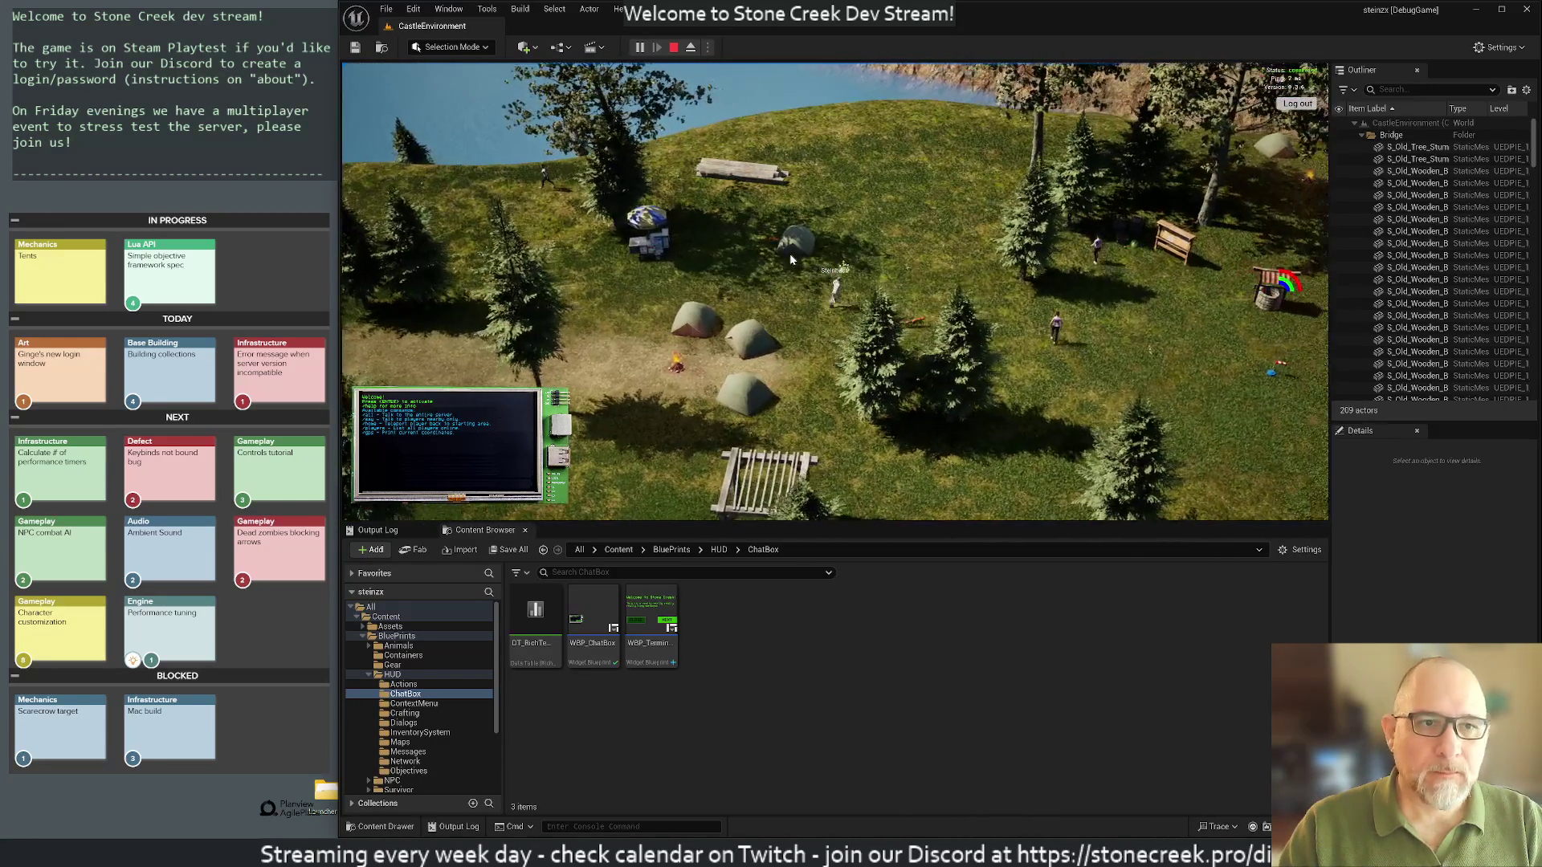
pyautogui.press('s')
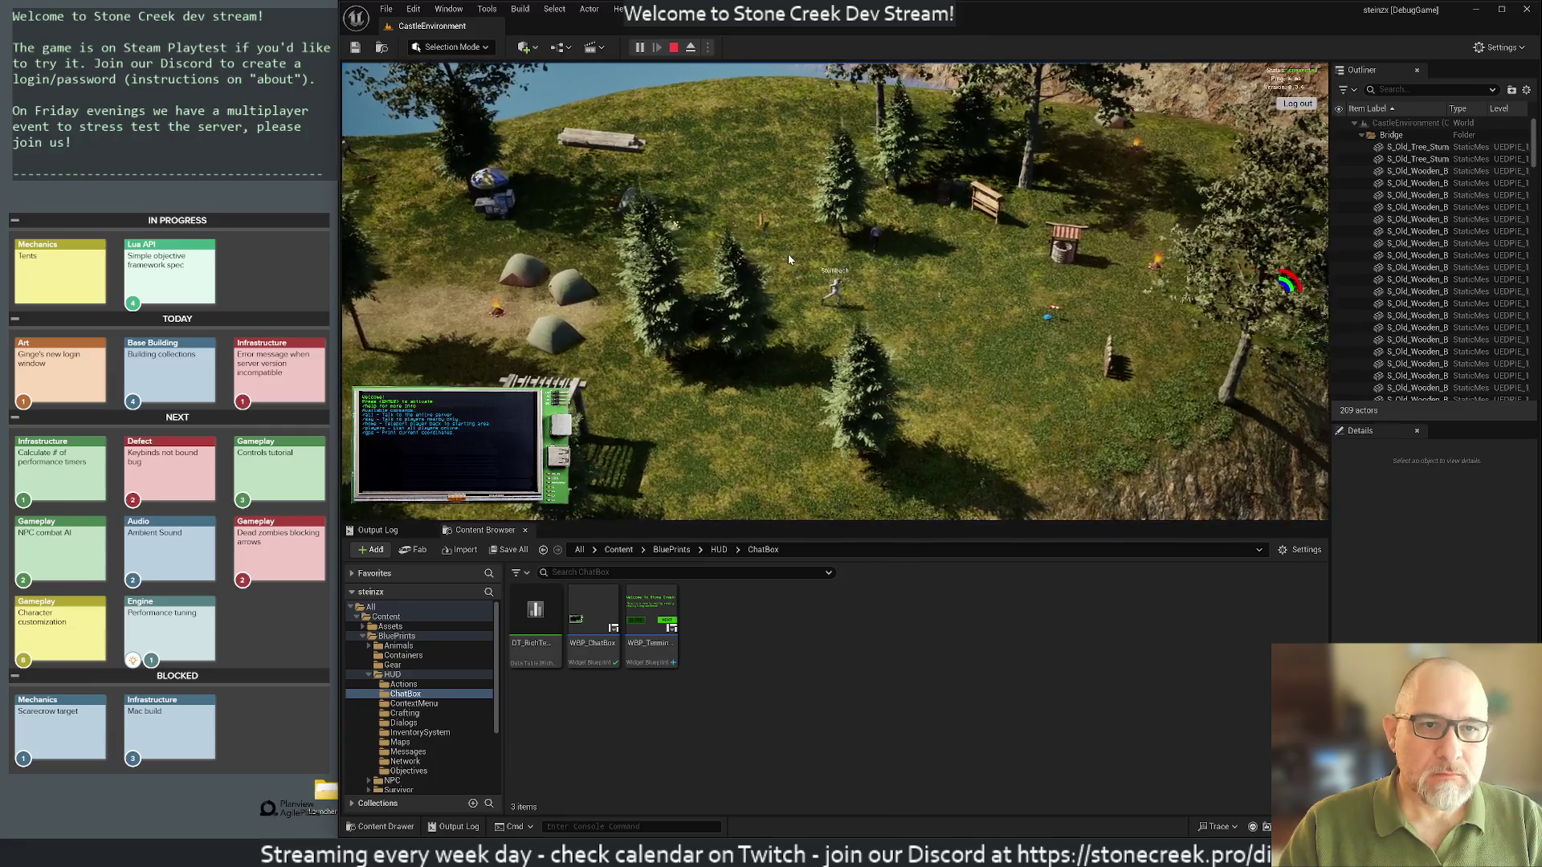
pyautogui.scroll(5, 773, 327)
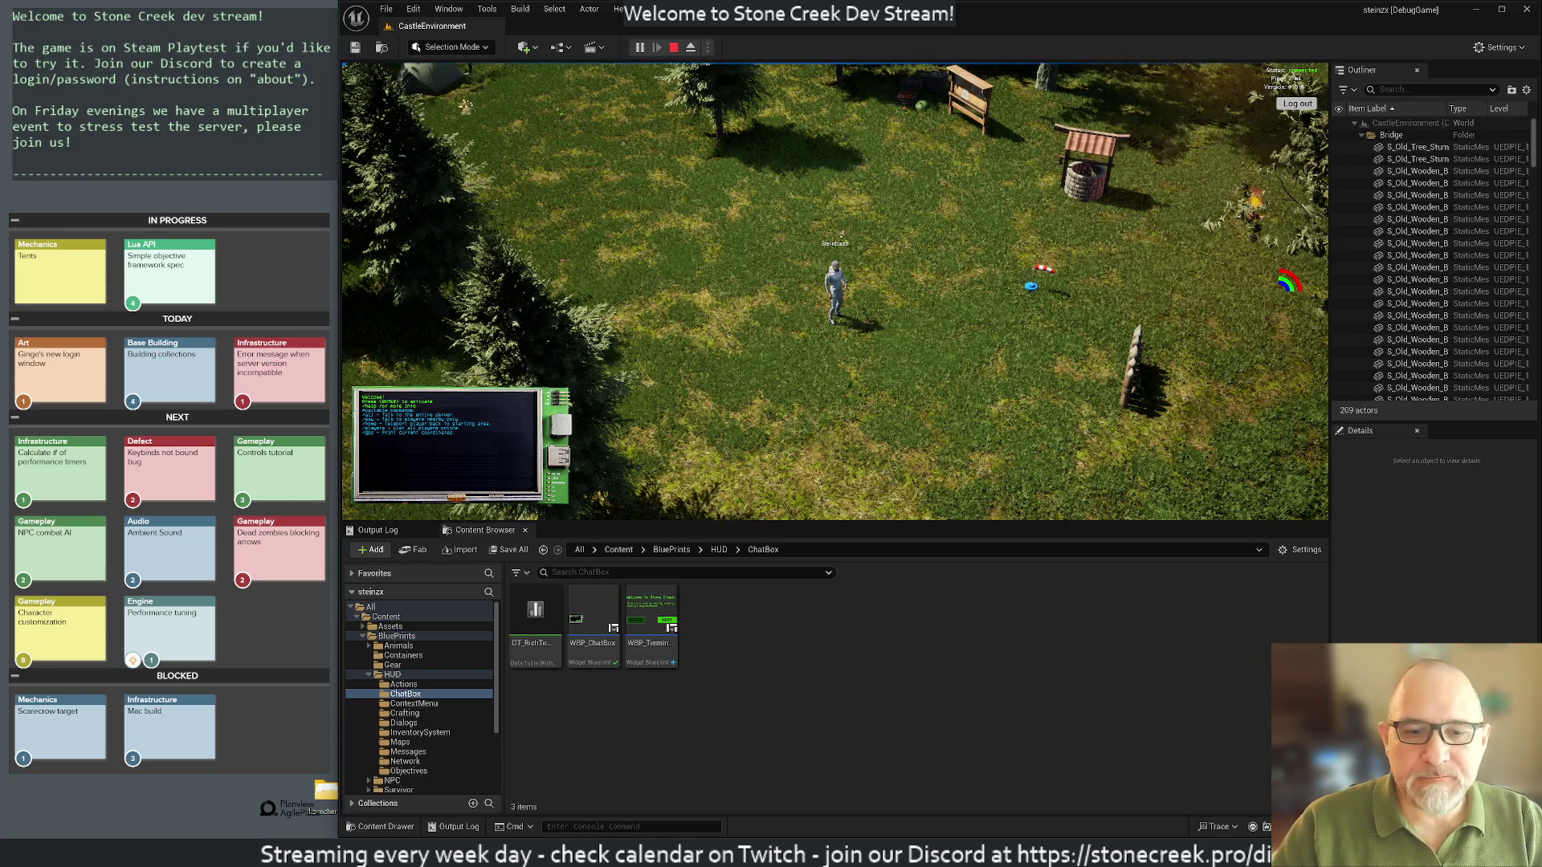
pyautogui.click(809, 771)
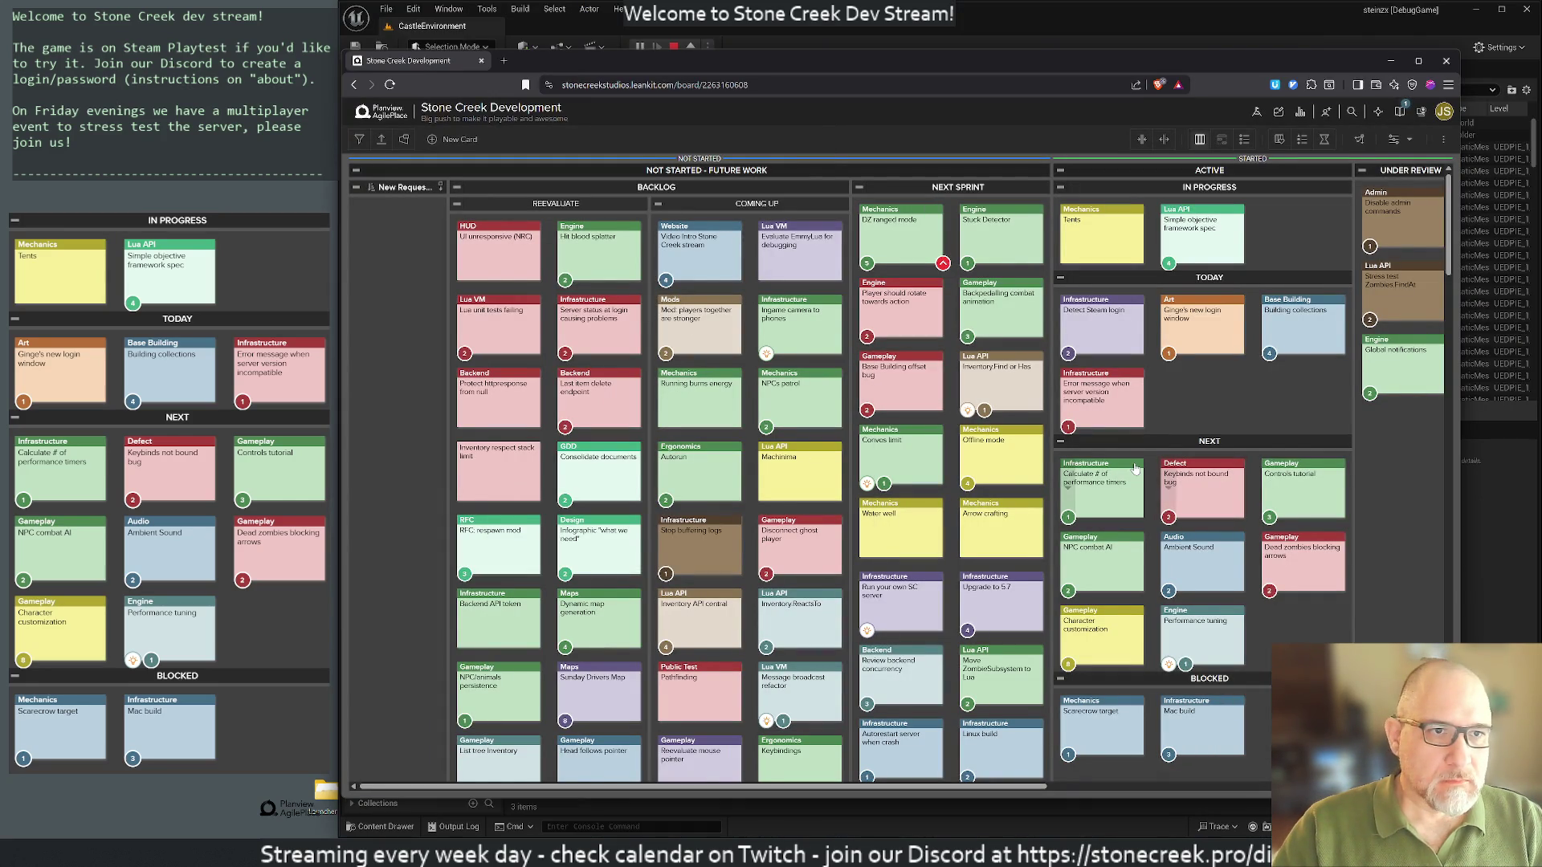
# Step: Move Base Building offset bug into Today, Building collections to the front of Next, and reposition Detect Steam login
pyautogui.scroll(-3, 1204, 482)
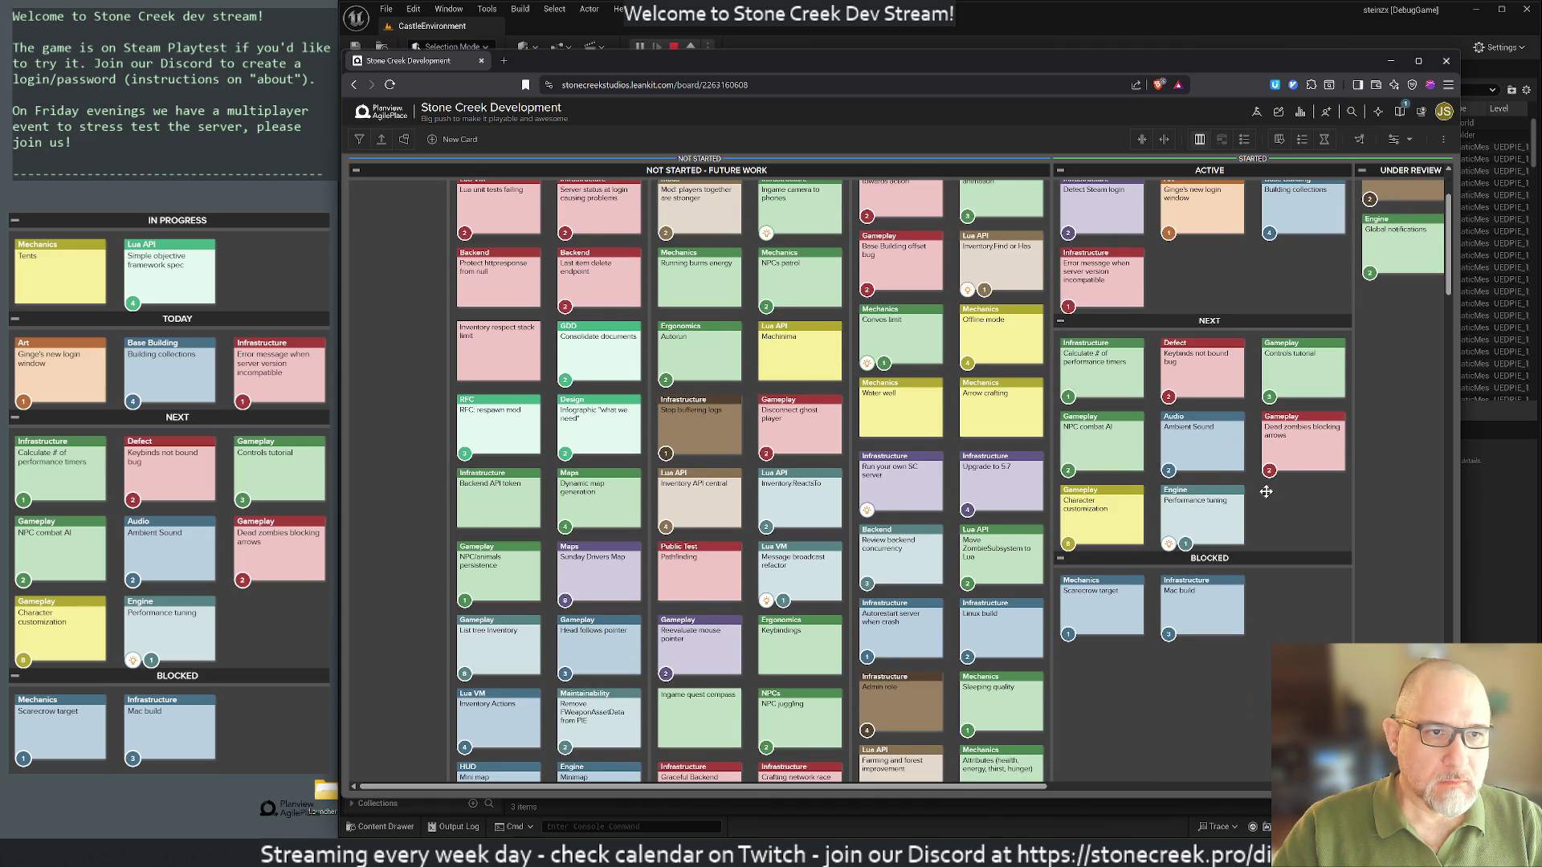
pyautogui.scroll(3, 1266, 492)
pyautogui.moveTo(896, 382); pyautogui.dragTo(1197, 399)
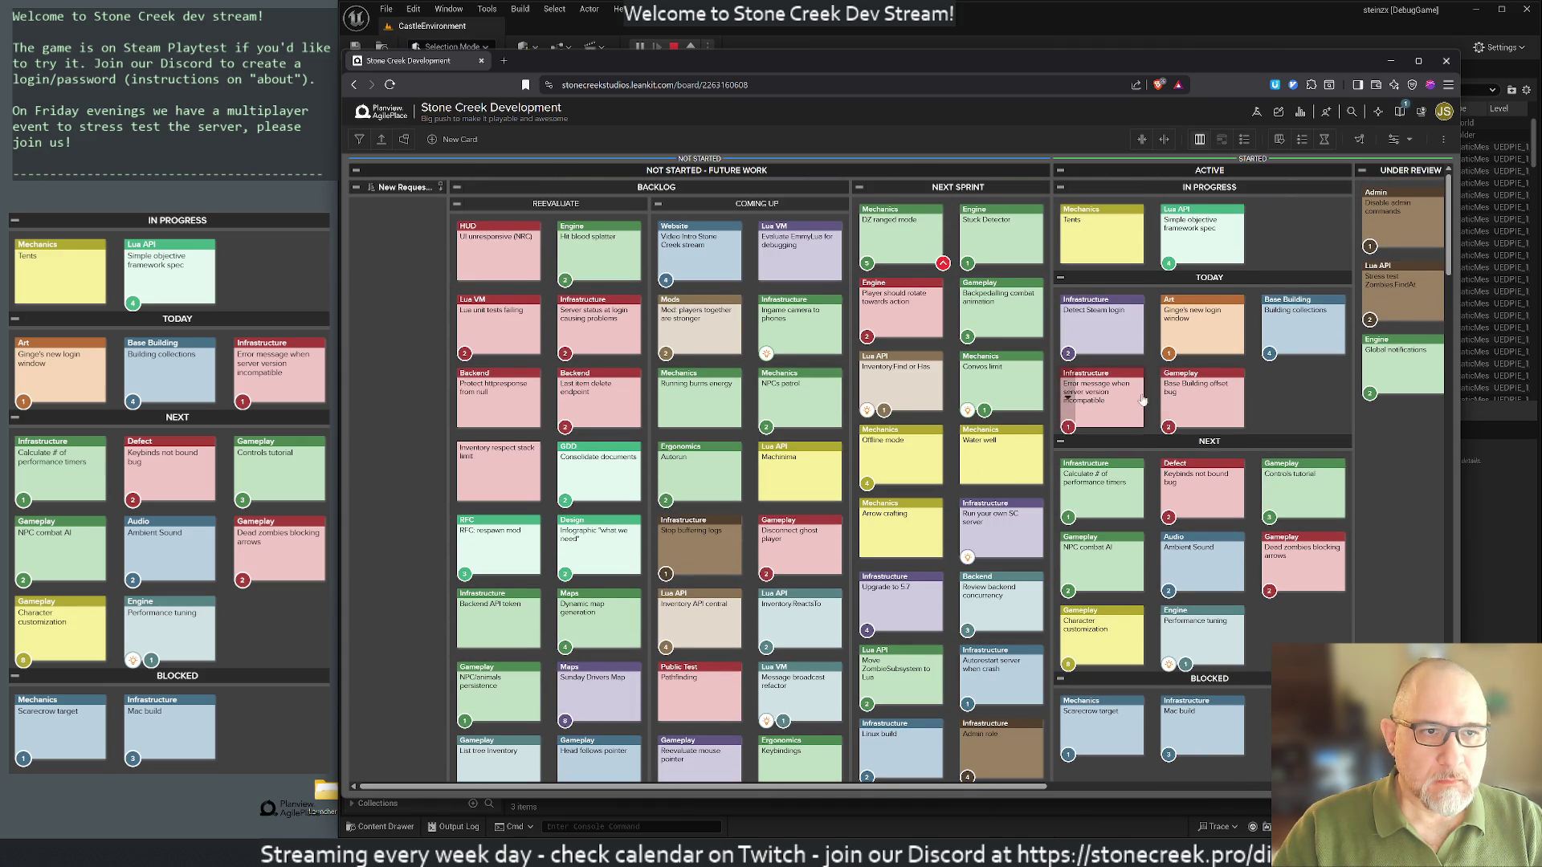
pyautogui.moveTo(1295, 330)
pyautogui.mouseDown()
pyautogui.moveTo(1156, 506)
pyautogui.moveTo(1108, 486)
pyautogui.mouseUp()
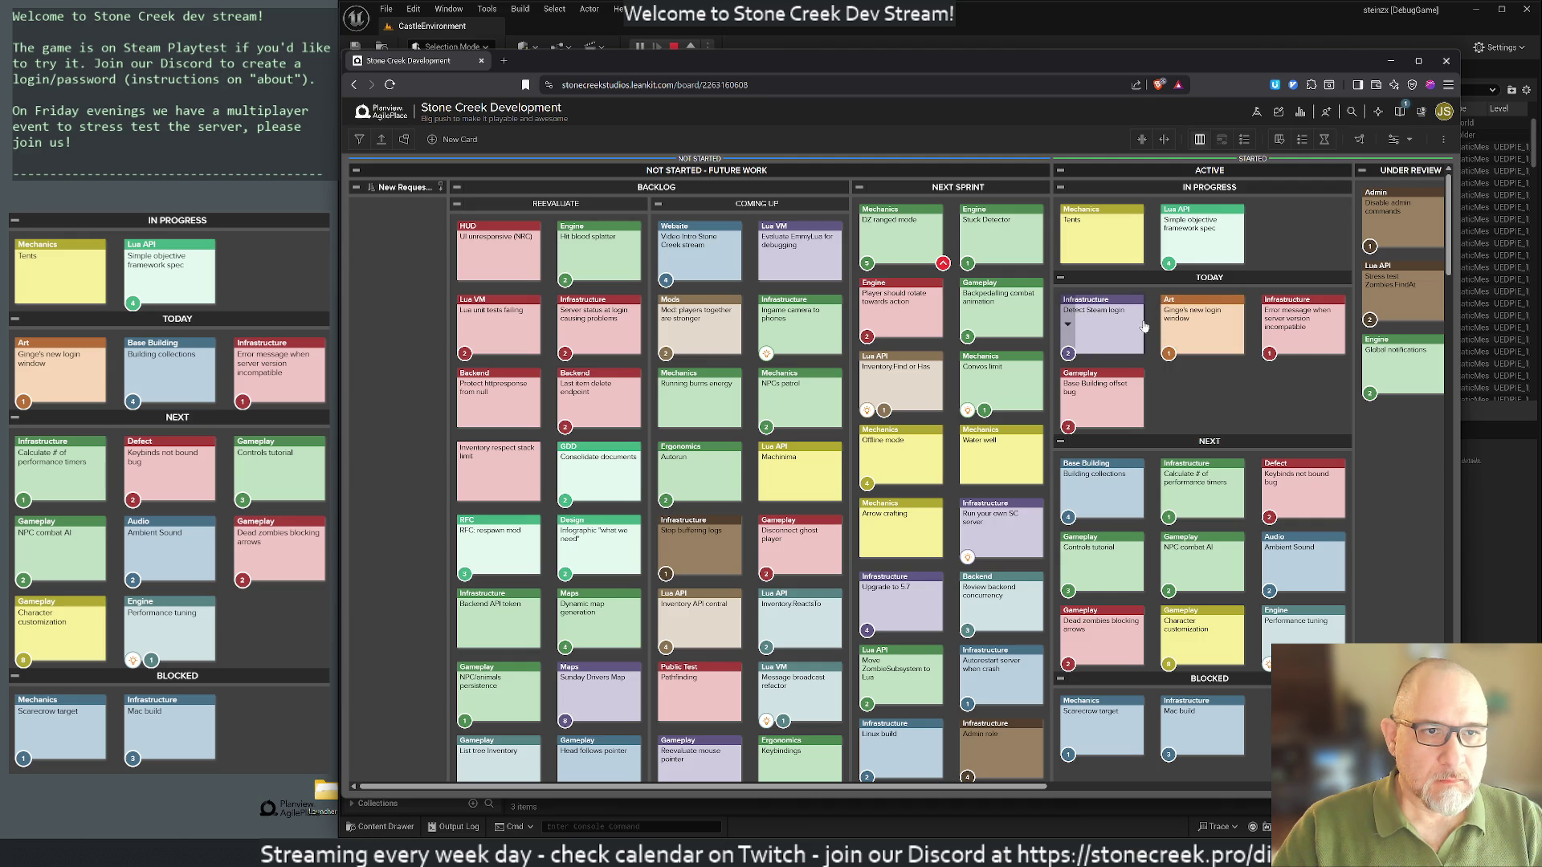
pyautogui.moveTo(1108, 324)
pyautogui.mouseDown()
pyautogui.moveTo(1149, 438)
pyautogui.moveTo(1185, 464)
pyautogui.moveTo(1112, 390)
pyautogui.mouseUp()
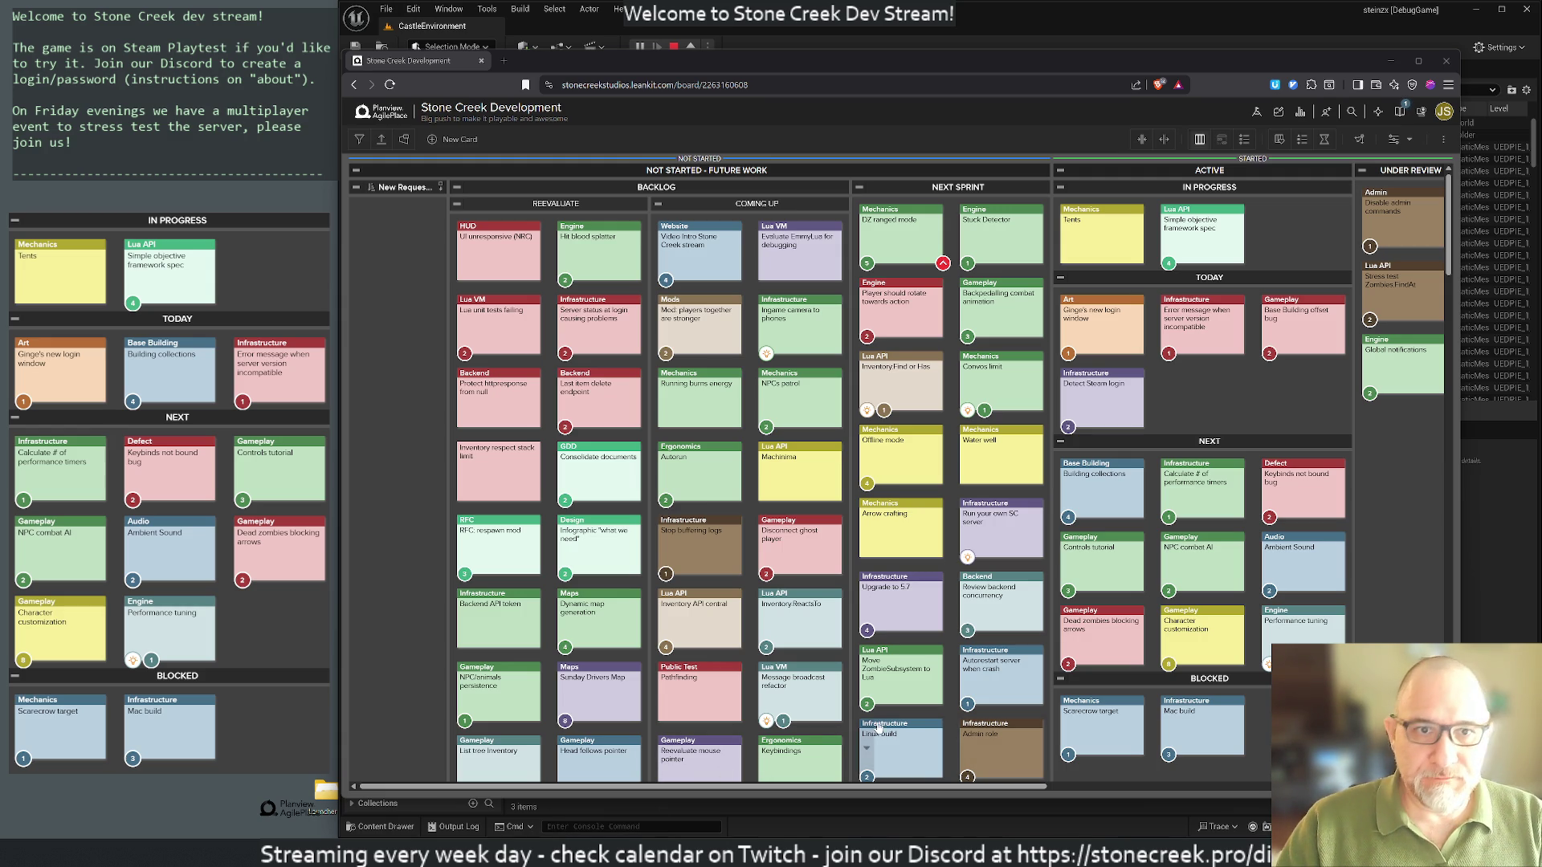
# Step: Ask Claude how to detect the player's account name in an Unreal game on Steam Playtest
pyautogui.click(694, 687)
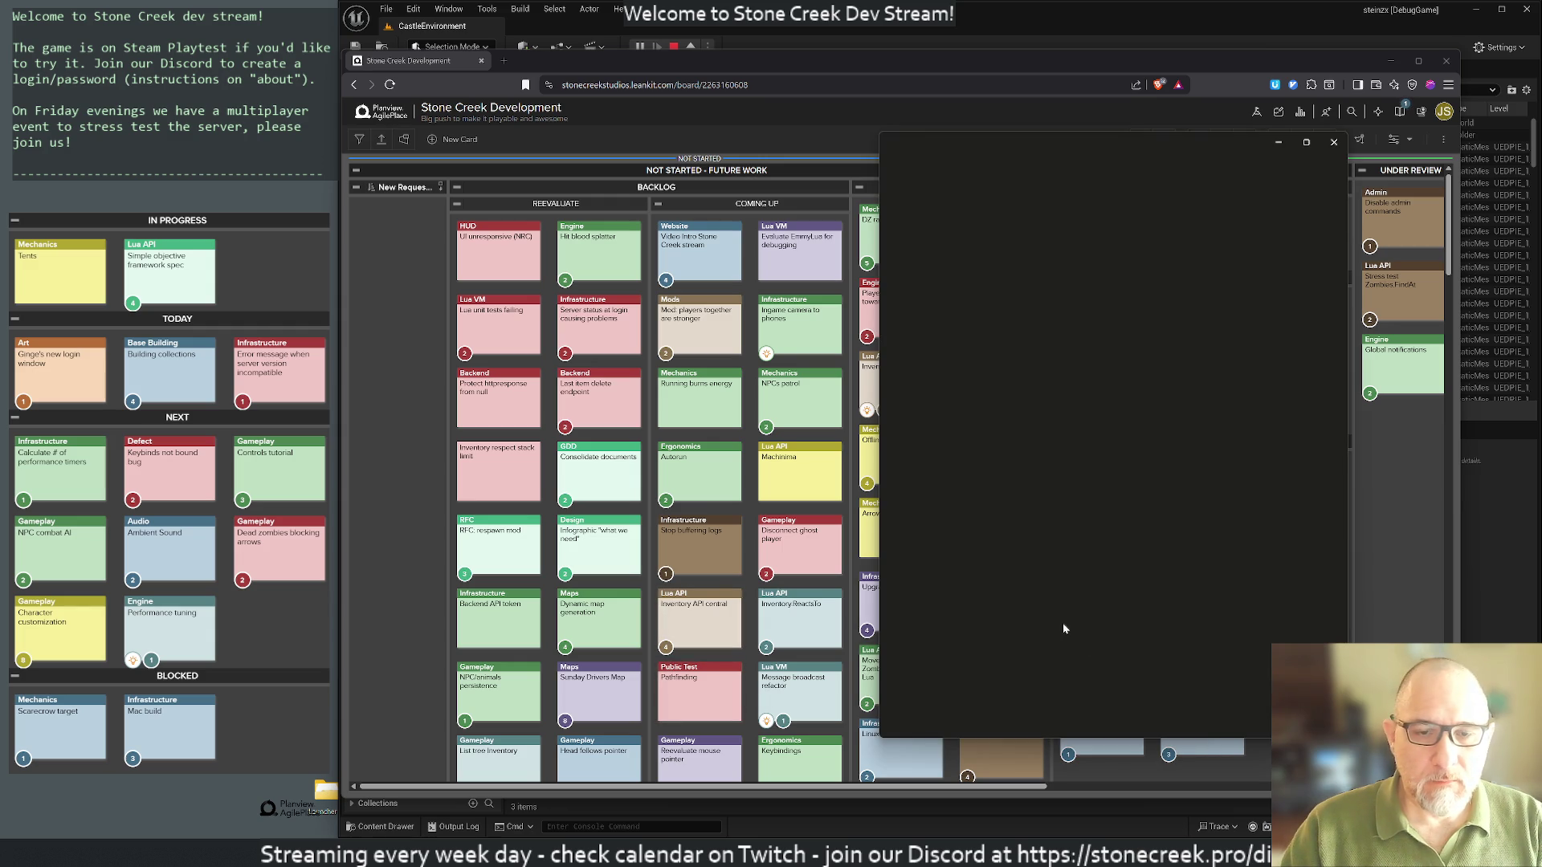
pyautogui.moveTo(1078, 143); pyautogui.dragTo(688, 168)
pyautogui.write('how d')
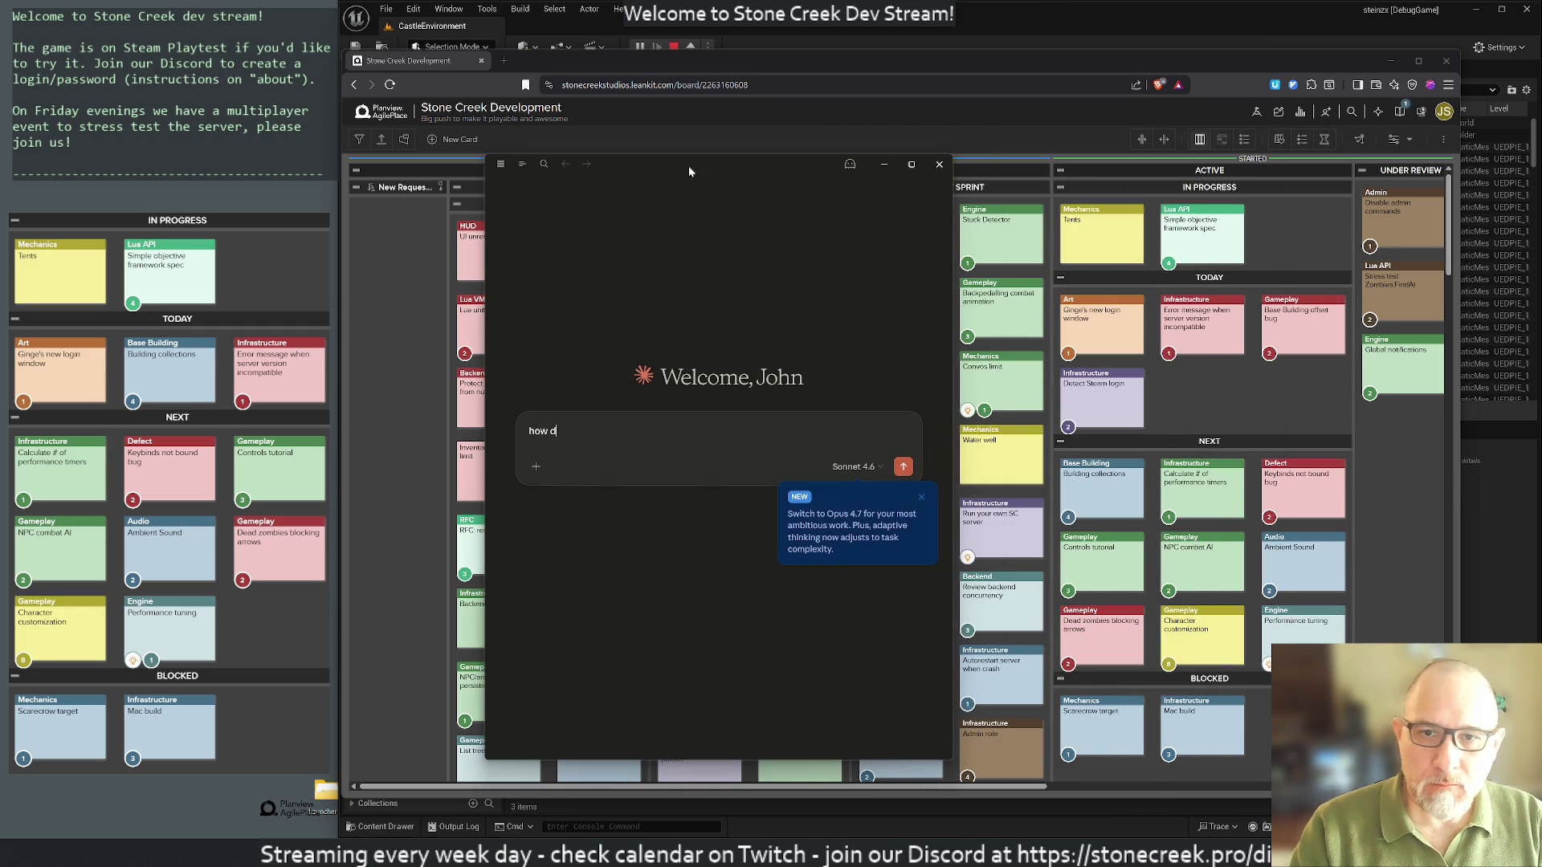
pyautogui.write('o idetect')
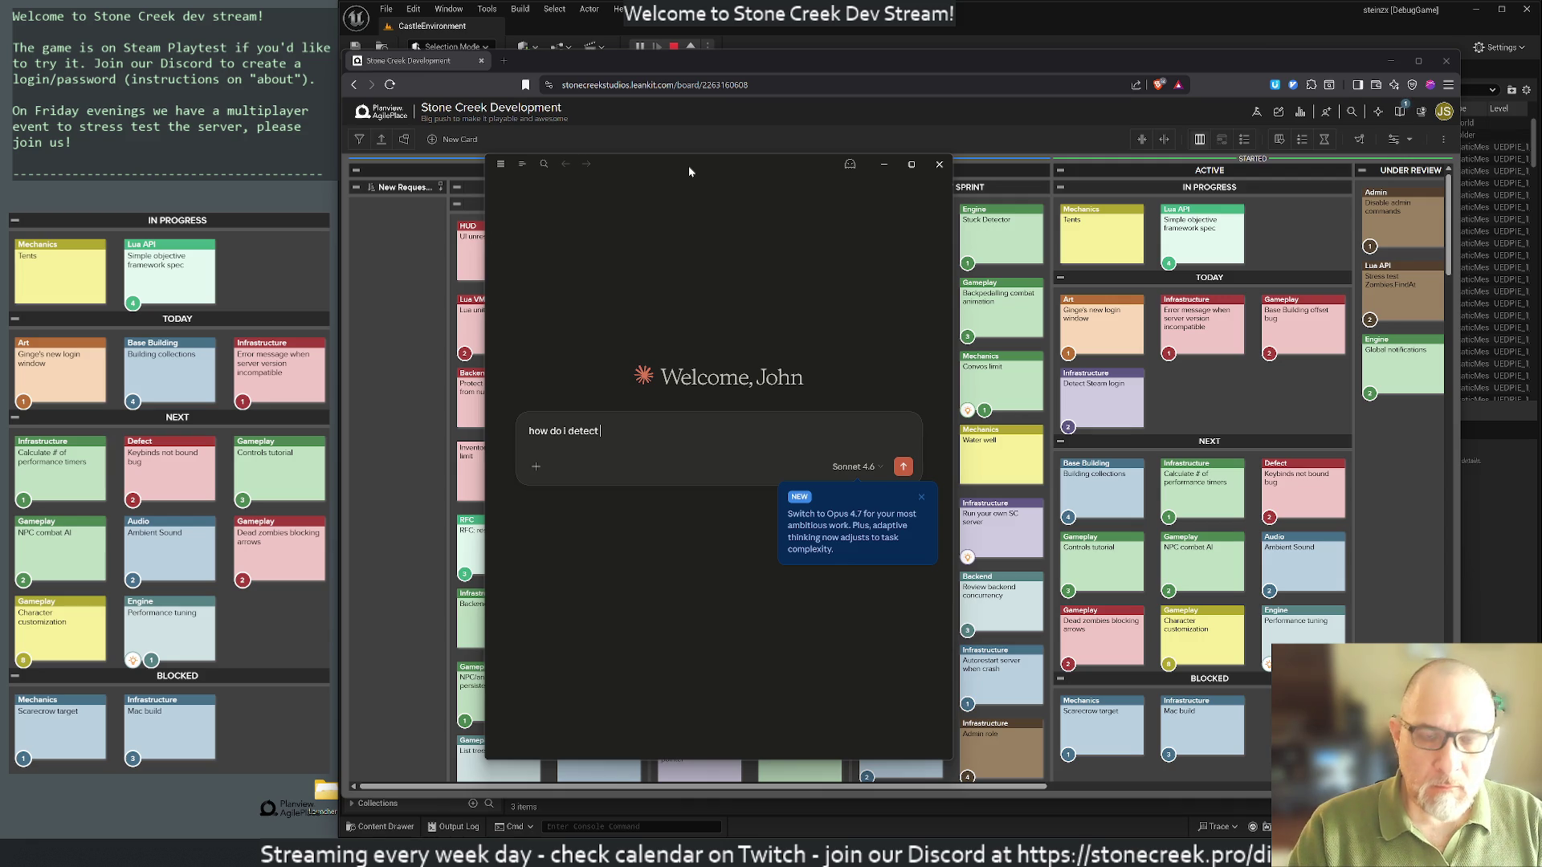
pyautogui.press('BackSpace')
pyautogui.press('BackSpace')
pyautogui.press('BackSpace')
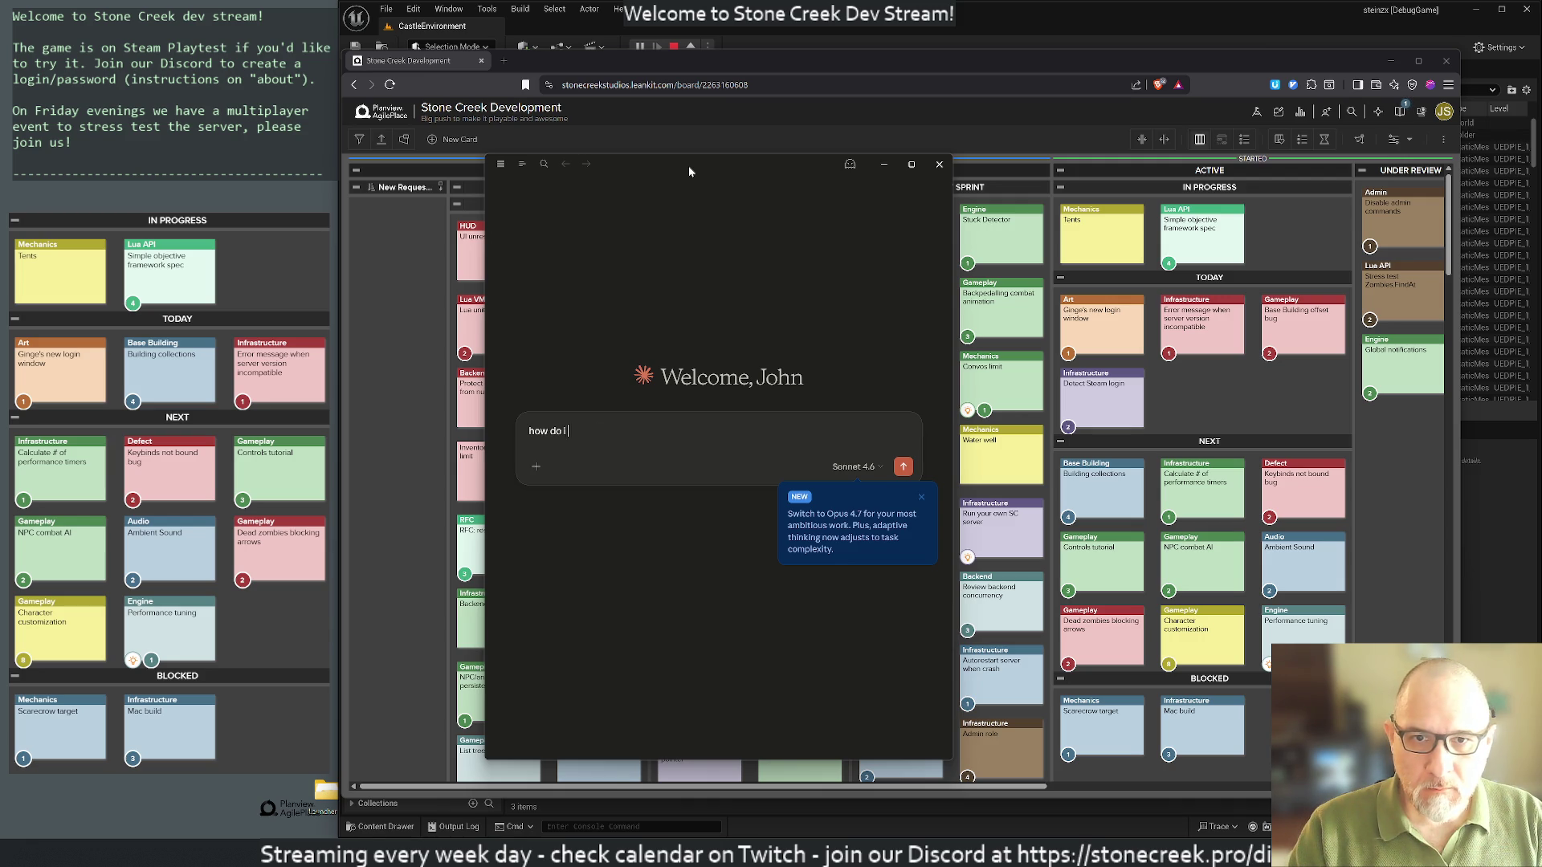
pyautogui.write('my unreal engine game is')
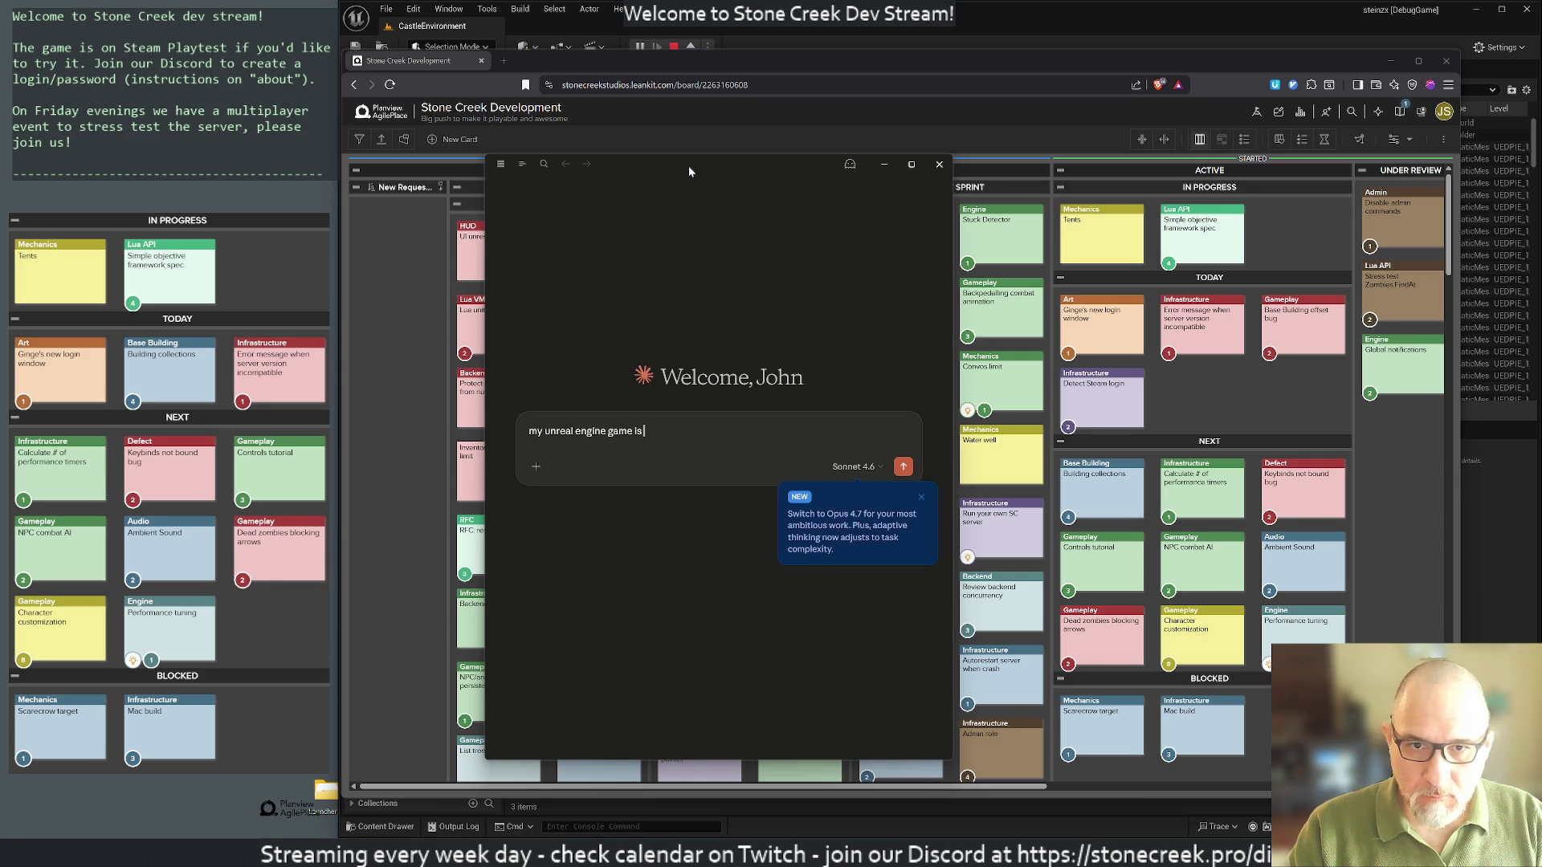
pyautogui.write(' on st')
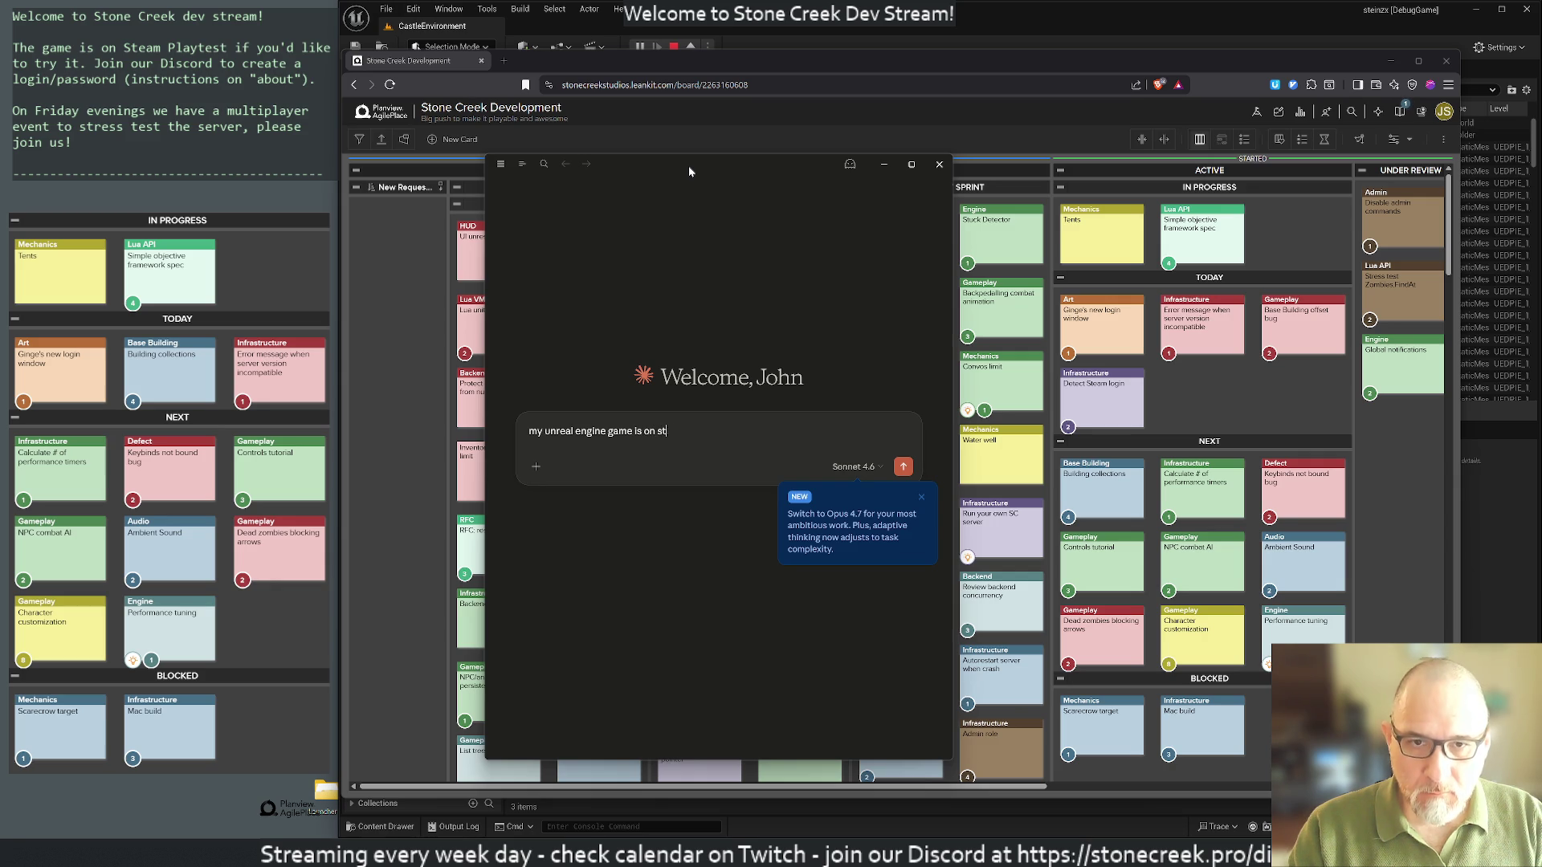
pyautogui.write('eam playtest. H')
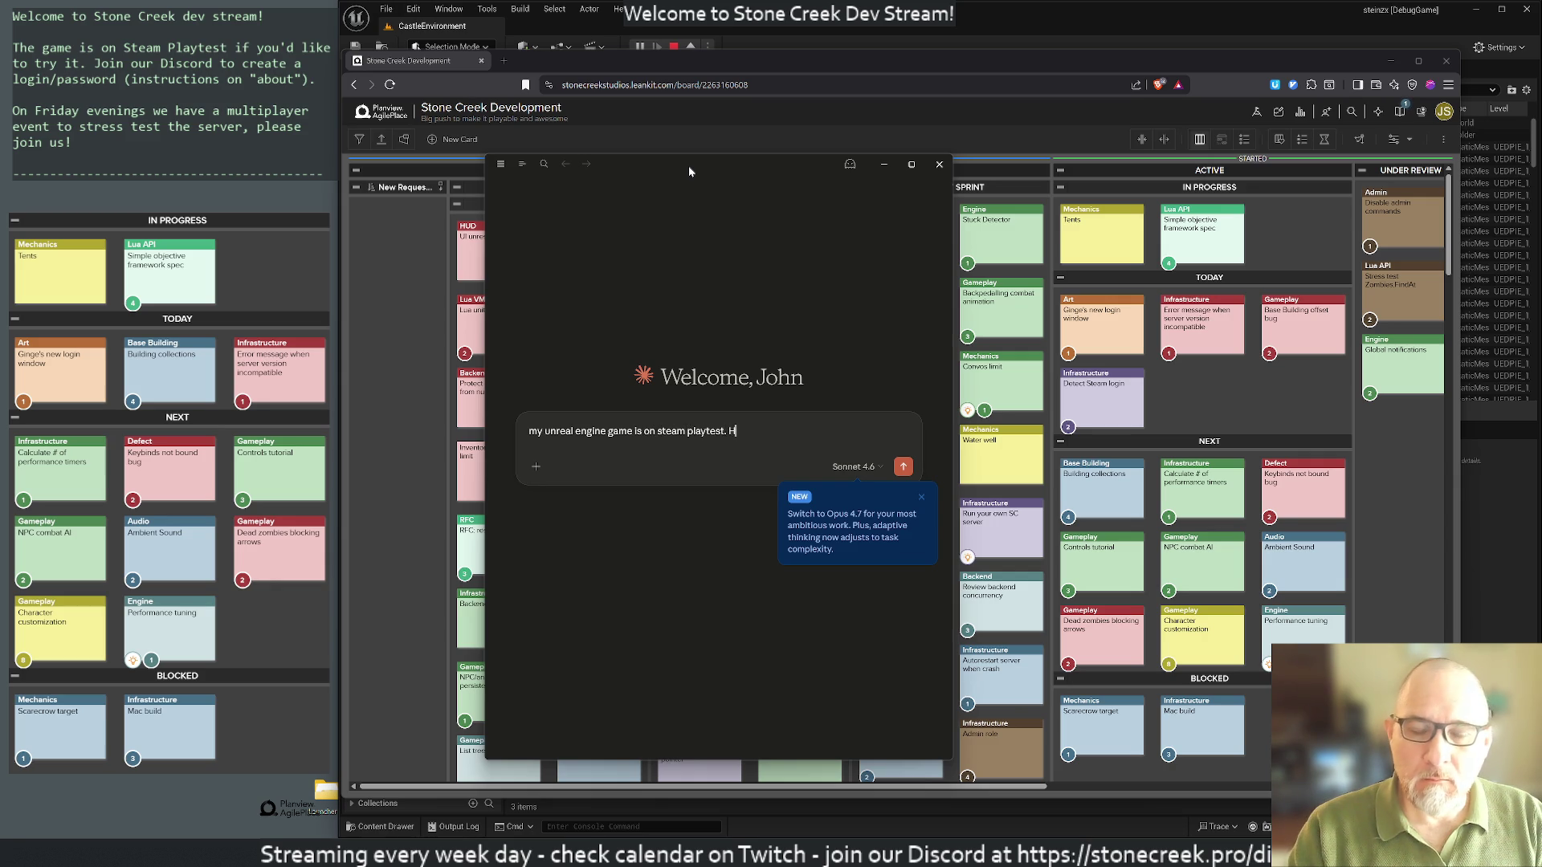
pyautogui.write('ow do i detec')
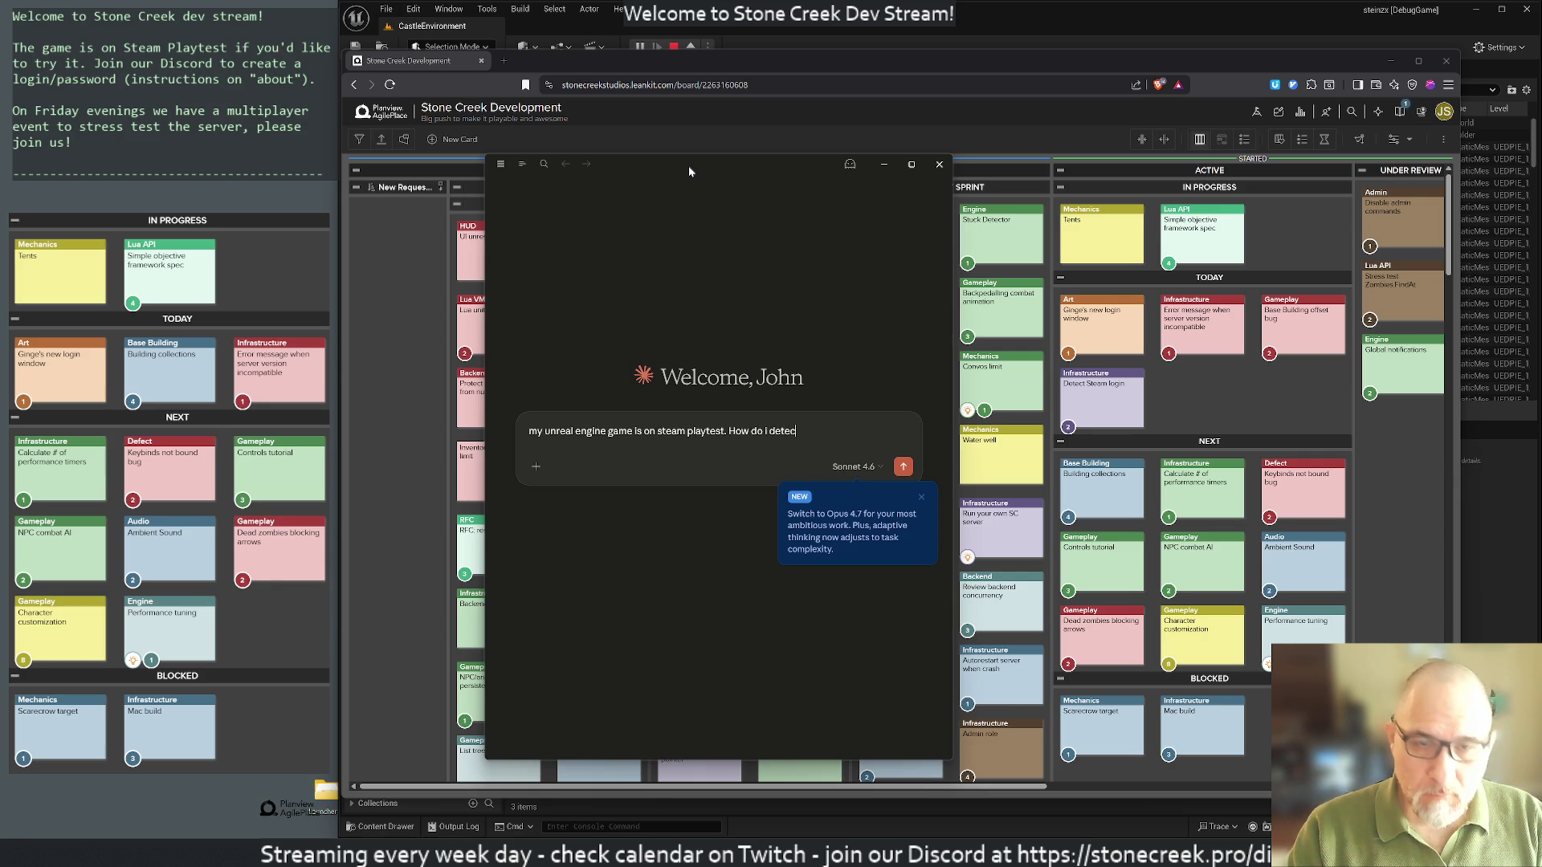
pyautogui.write('t whi')
pyautogui.press('BackSpace')
pyautogui.press('BackSpace')
pyautogui.press('BackSpace')
pyautogui.write('the authentication')
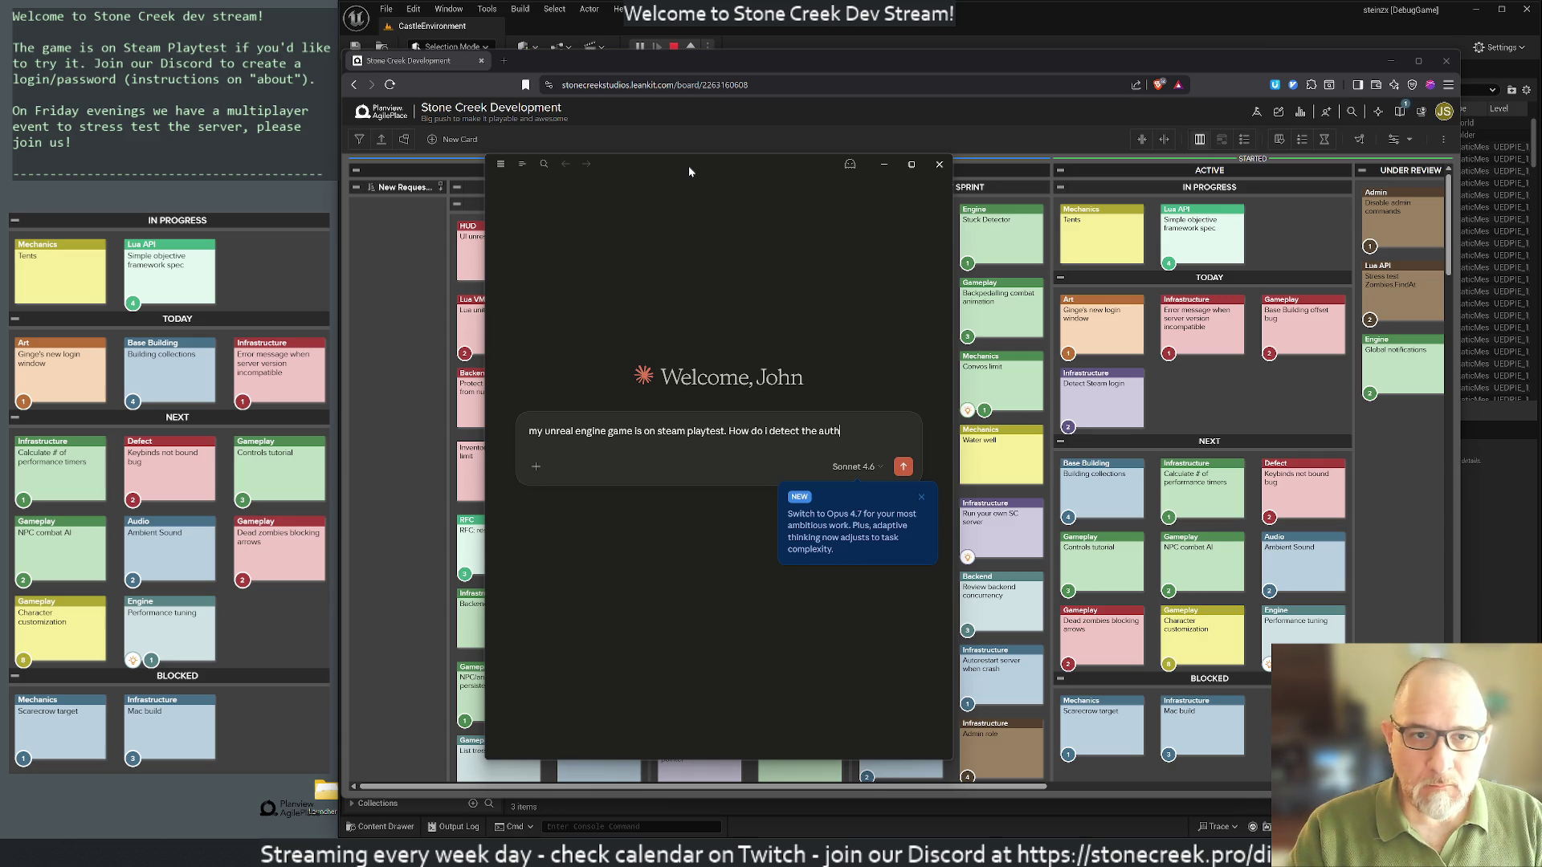
pyautogui.write('/a')
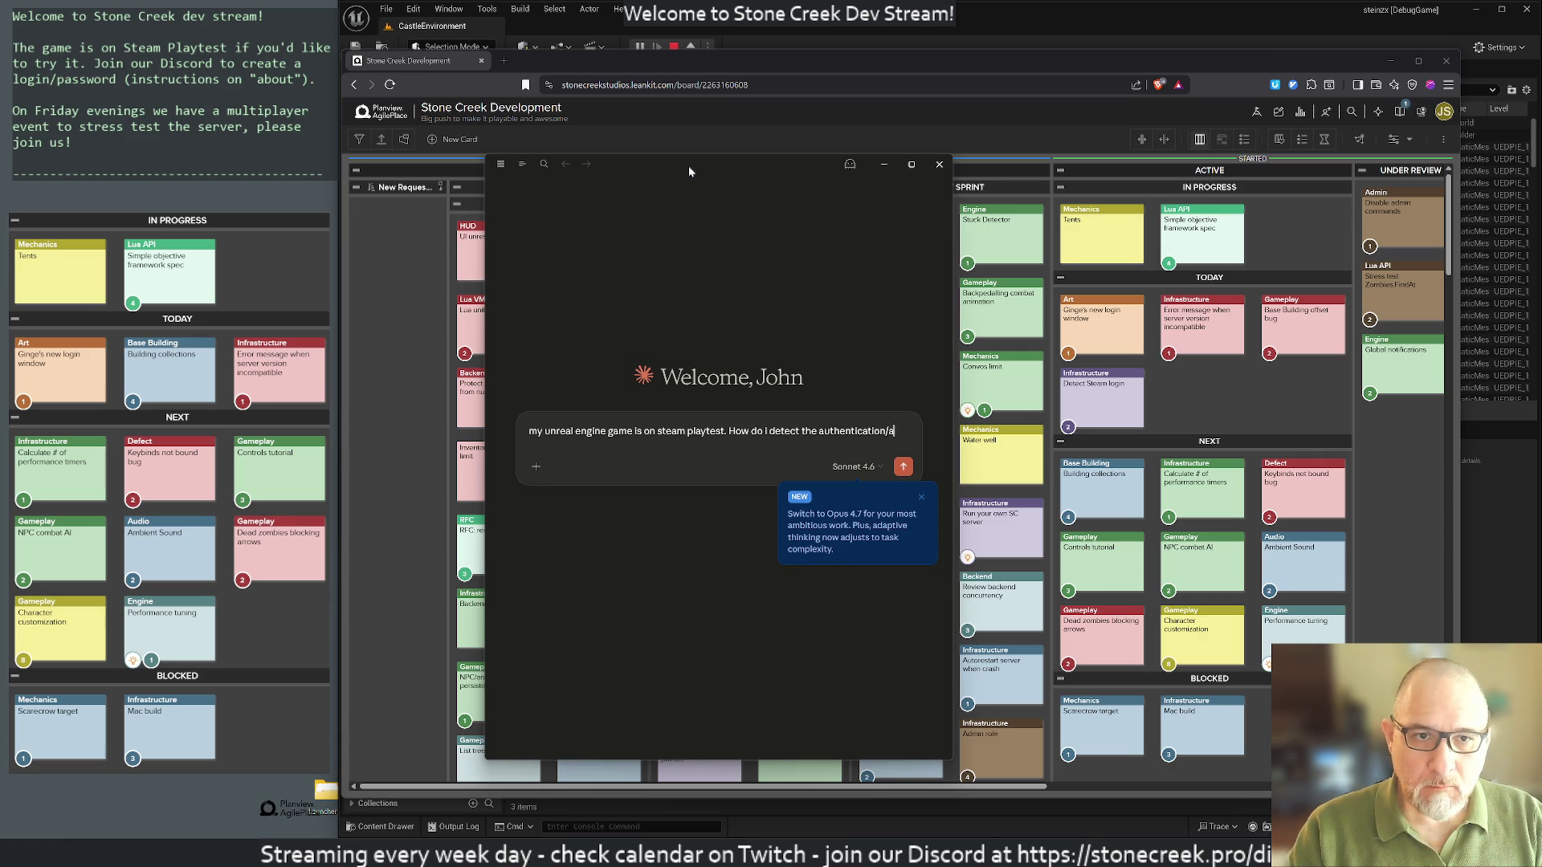
pyautogui.write('ccount name of ')
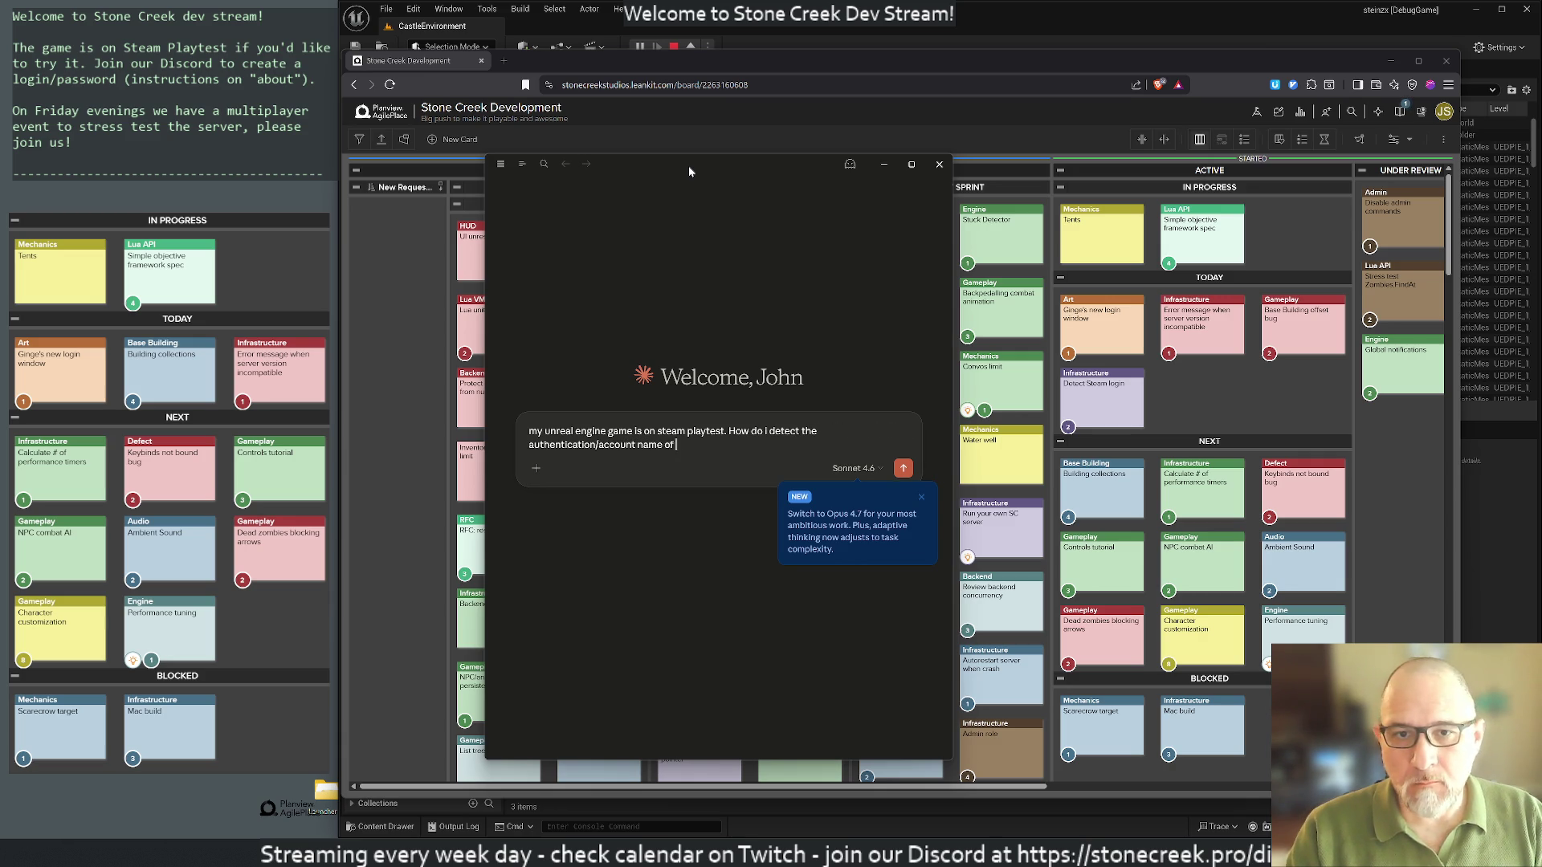
pyautogui.write('the player ingame?')
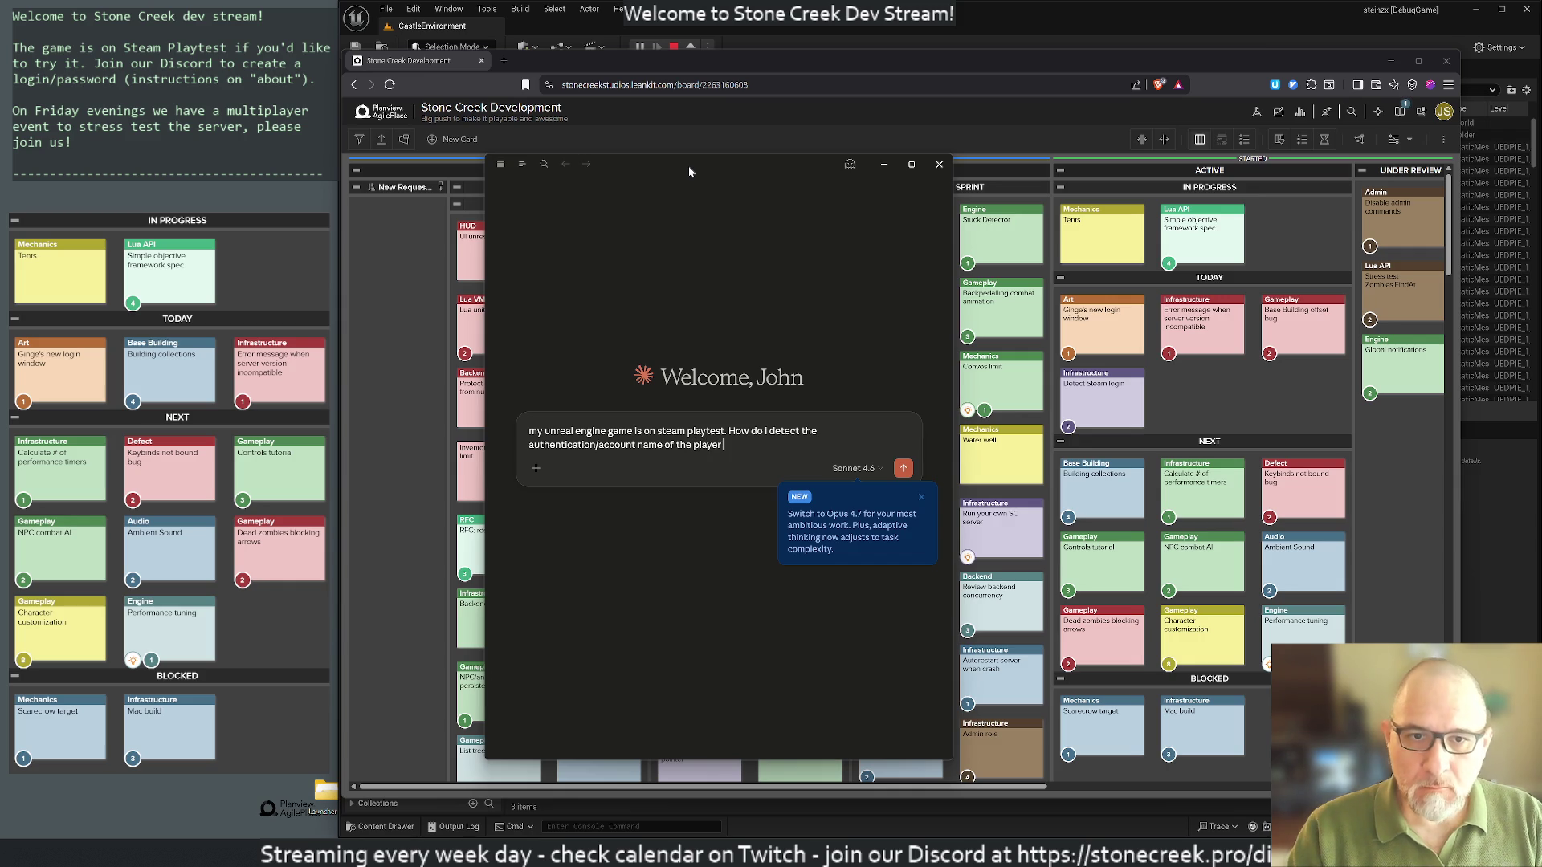
pyautogui.press('Return')
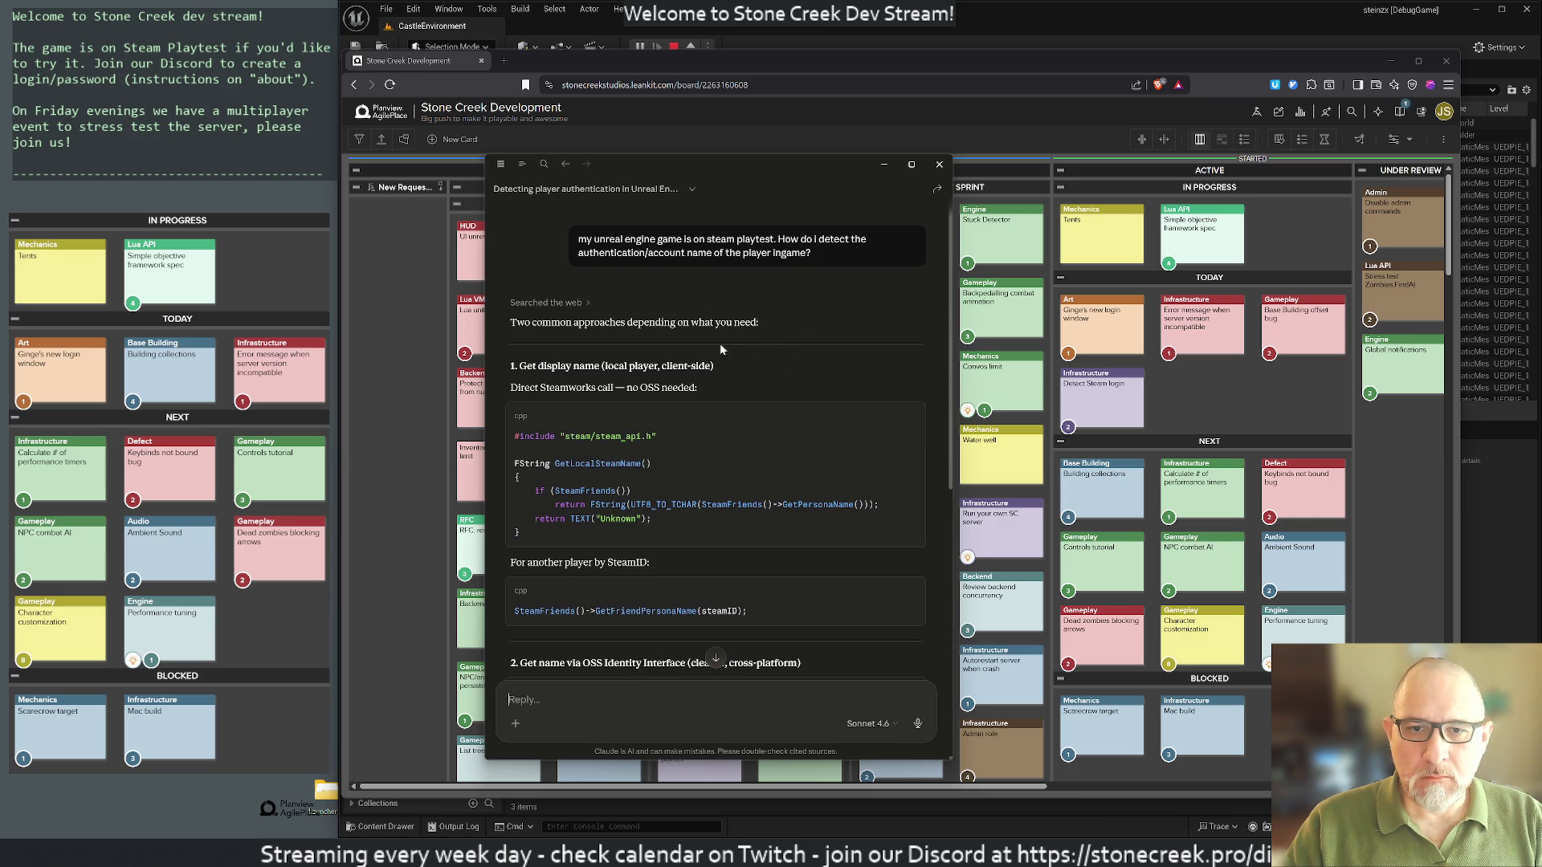
pyautogui.scroll(-3, 711, 342)
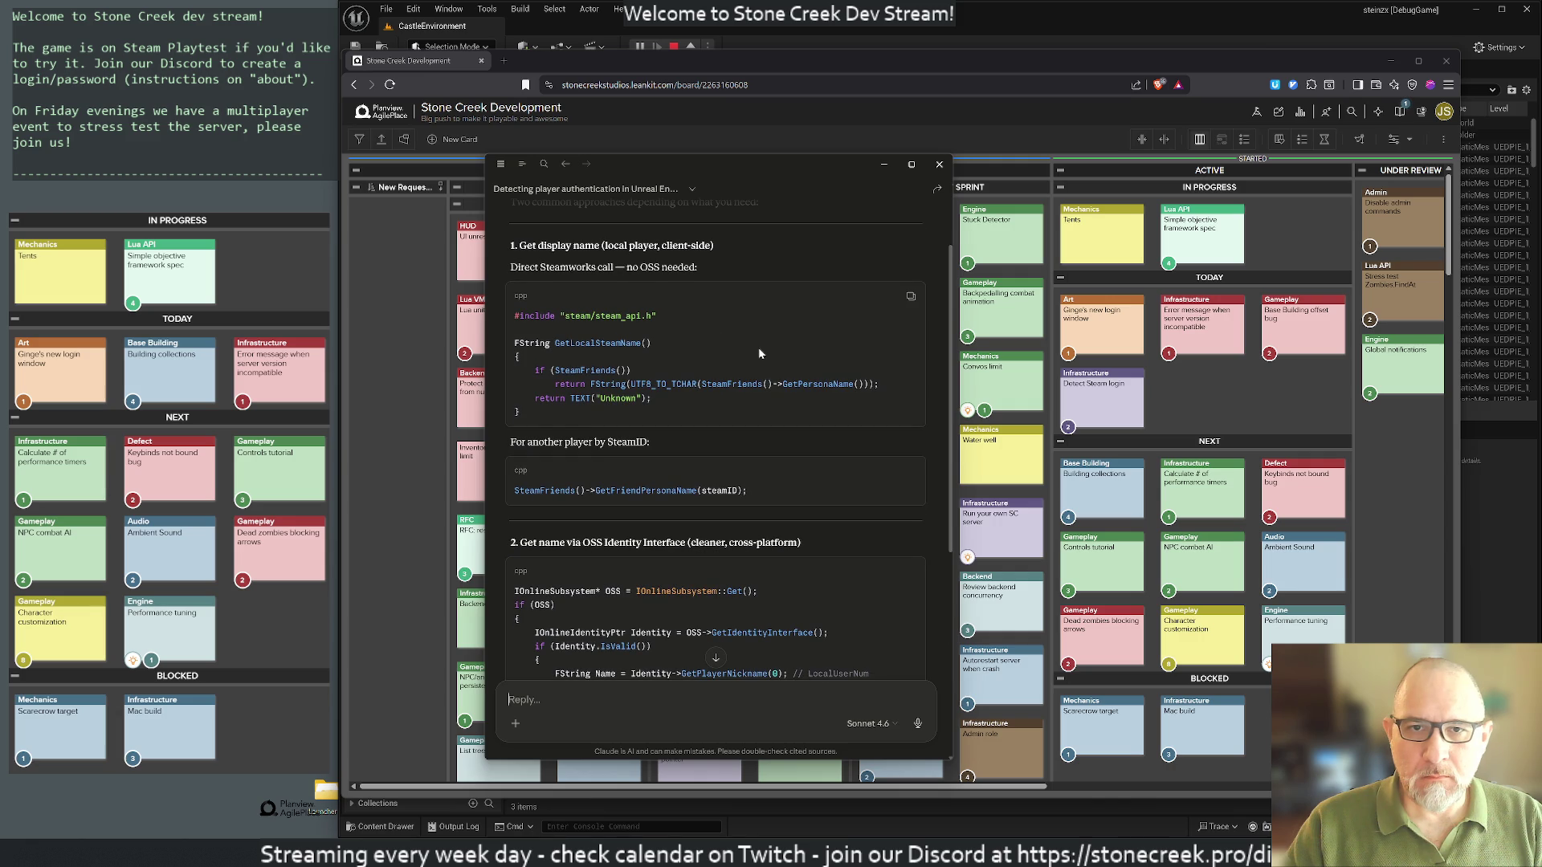
pyautogui.scroll(-5, 749, 349)
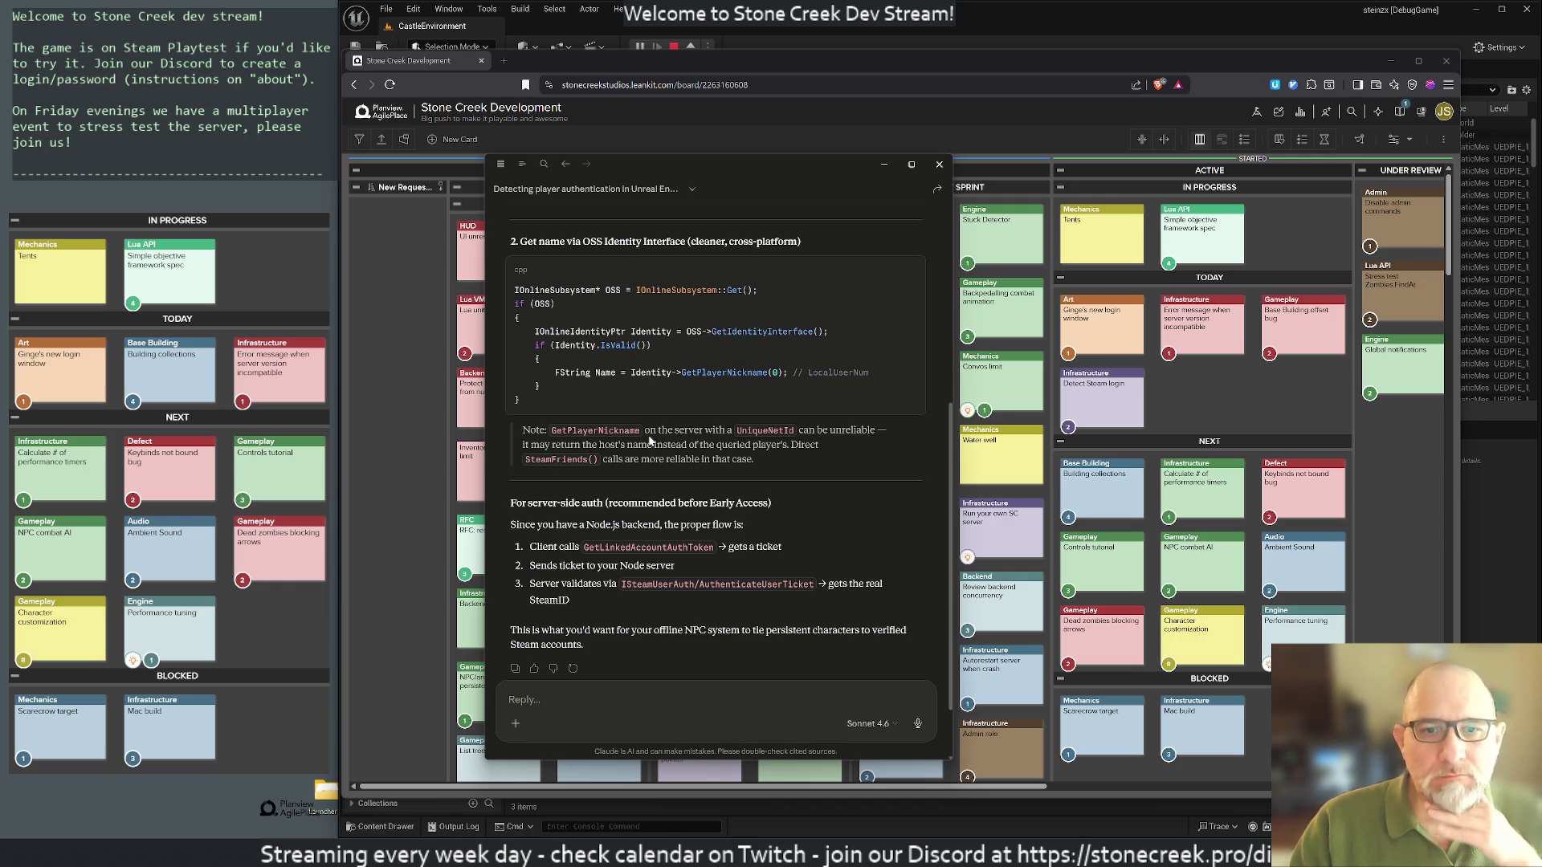
pyautogui.scroll(3, 799, 534)
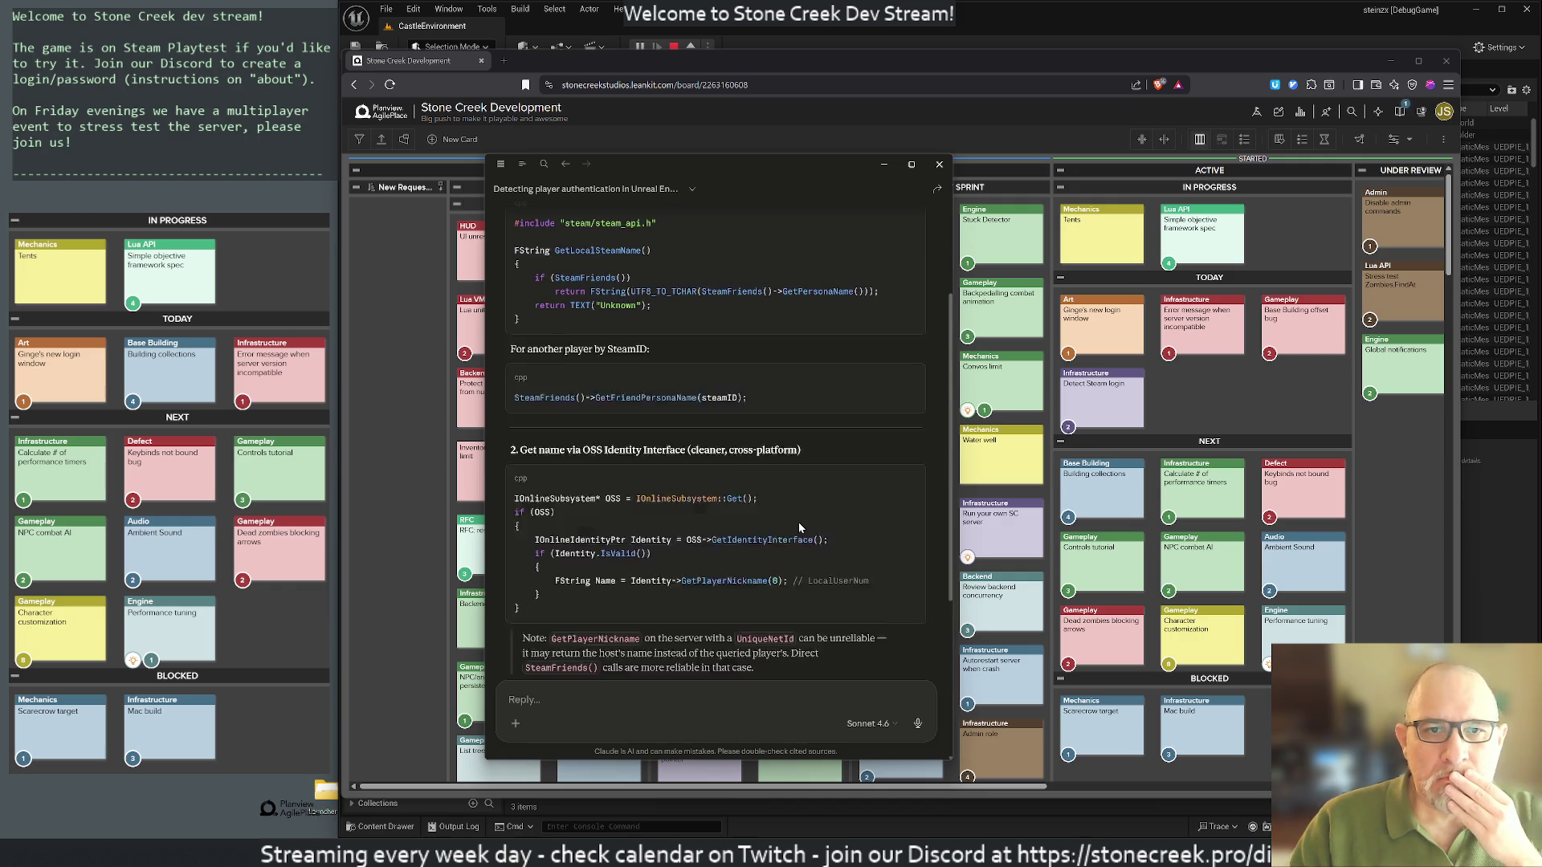
pyautogui.scroll(-4, 798, 522)
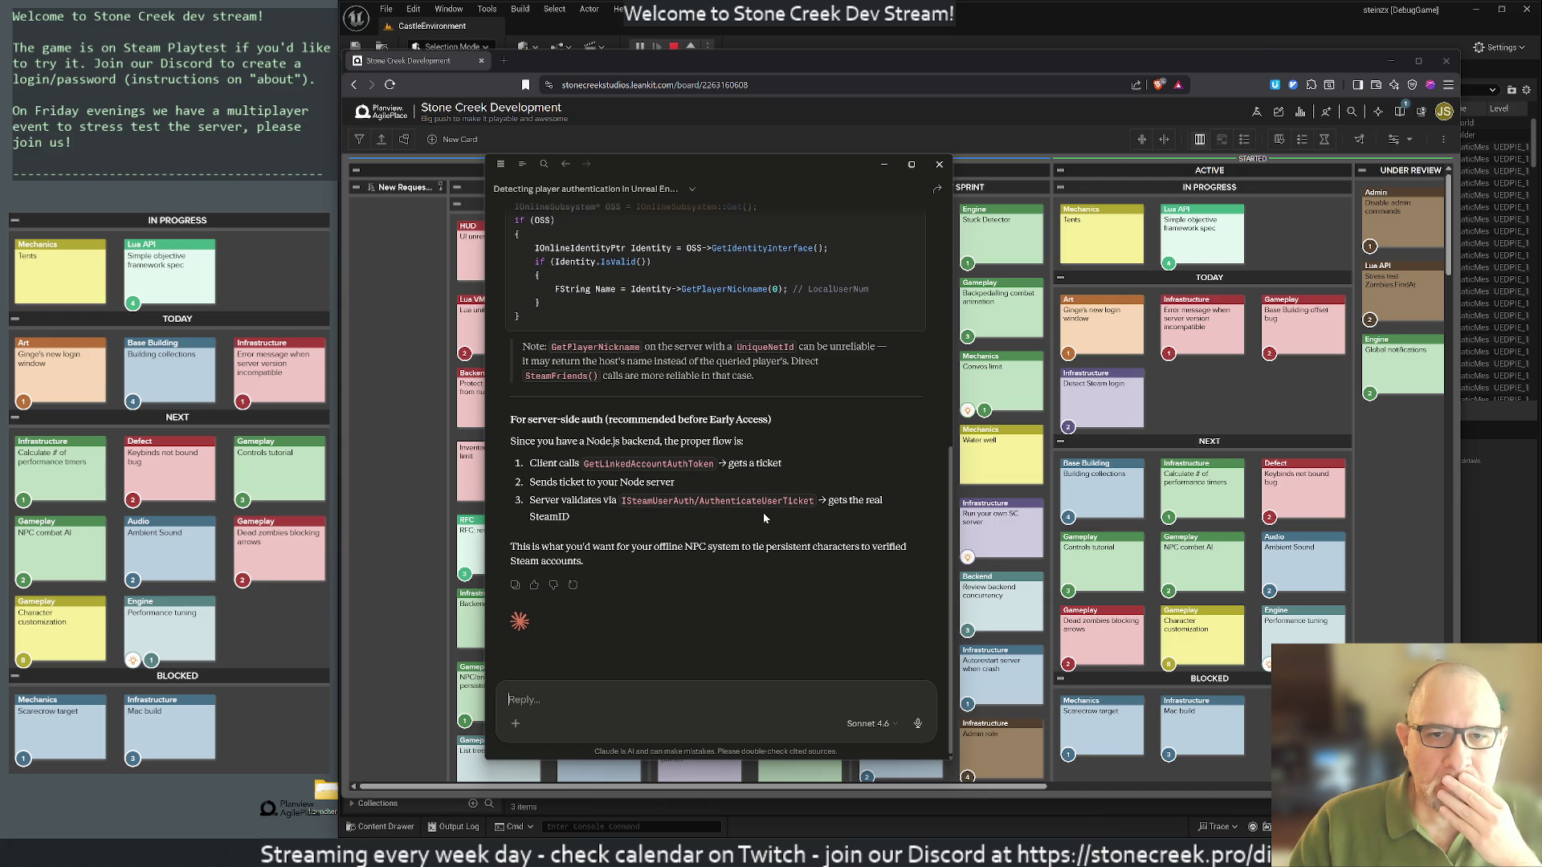
pyautogui.scroll(1, 689, 482)
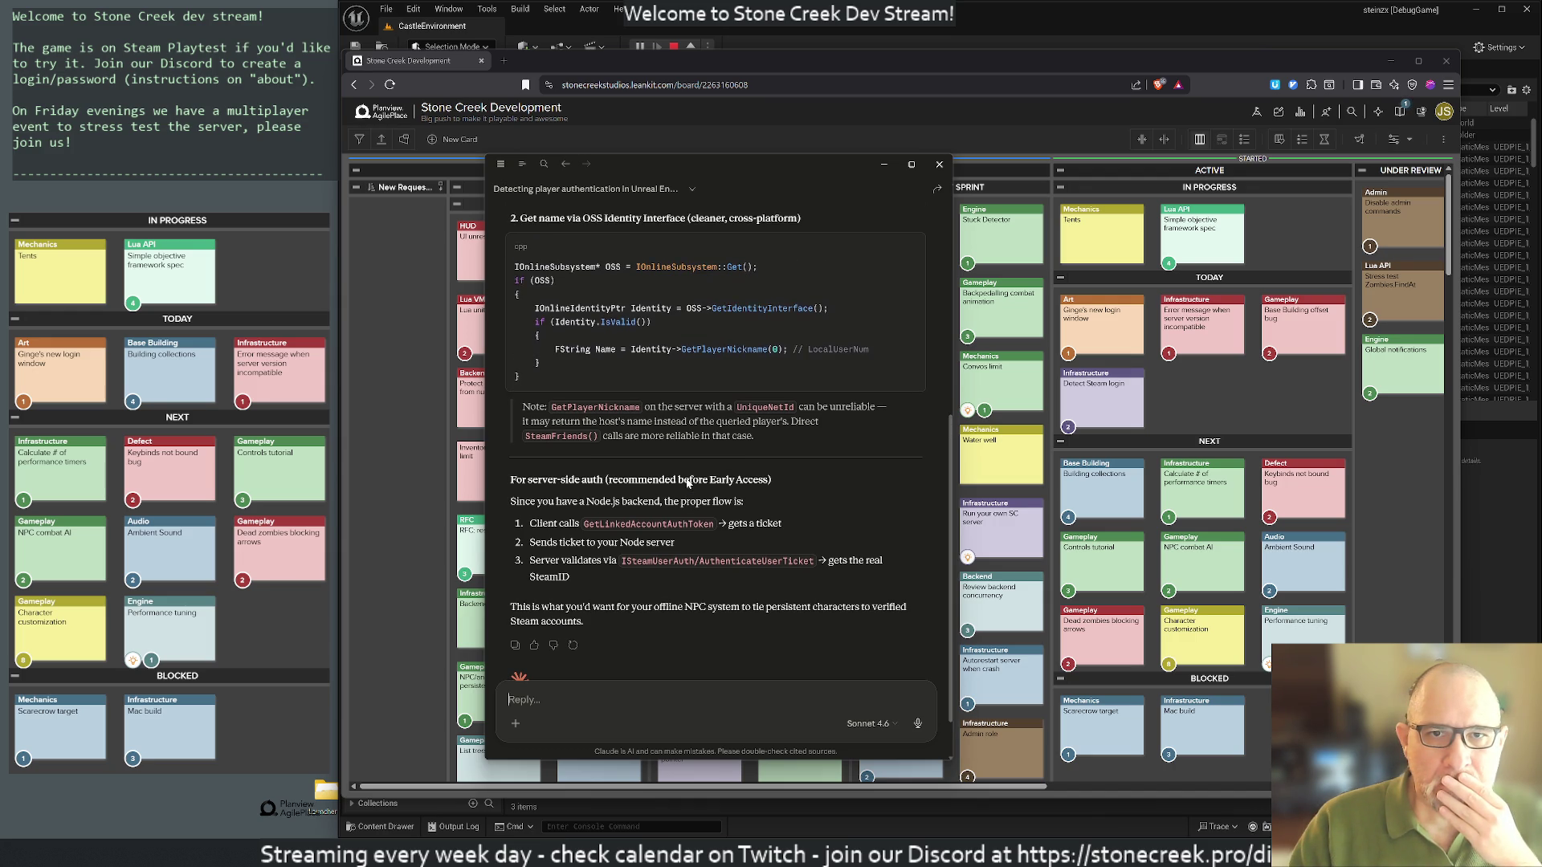
pyautogui.scroll(4, 689, 482)
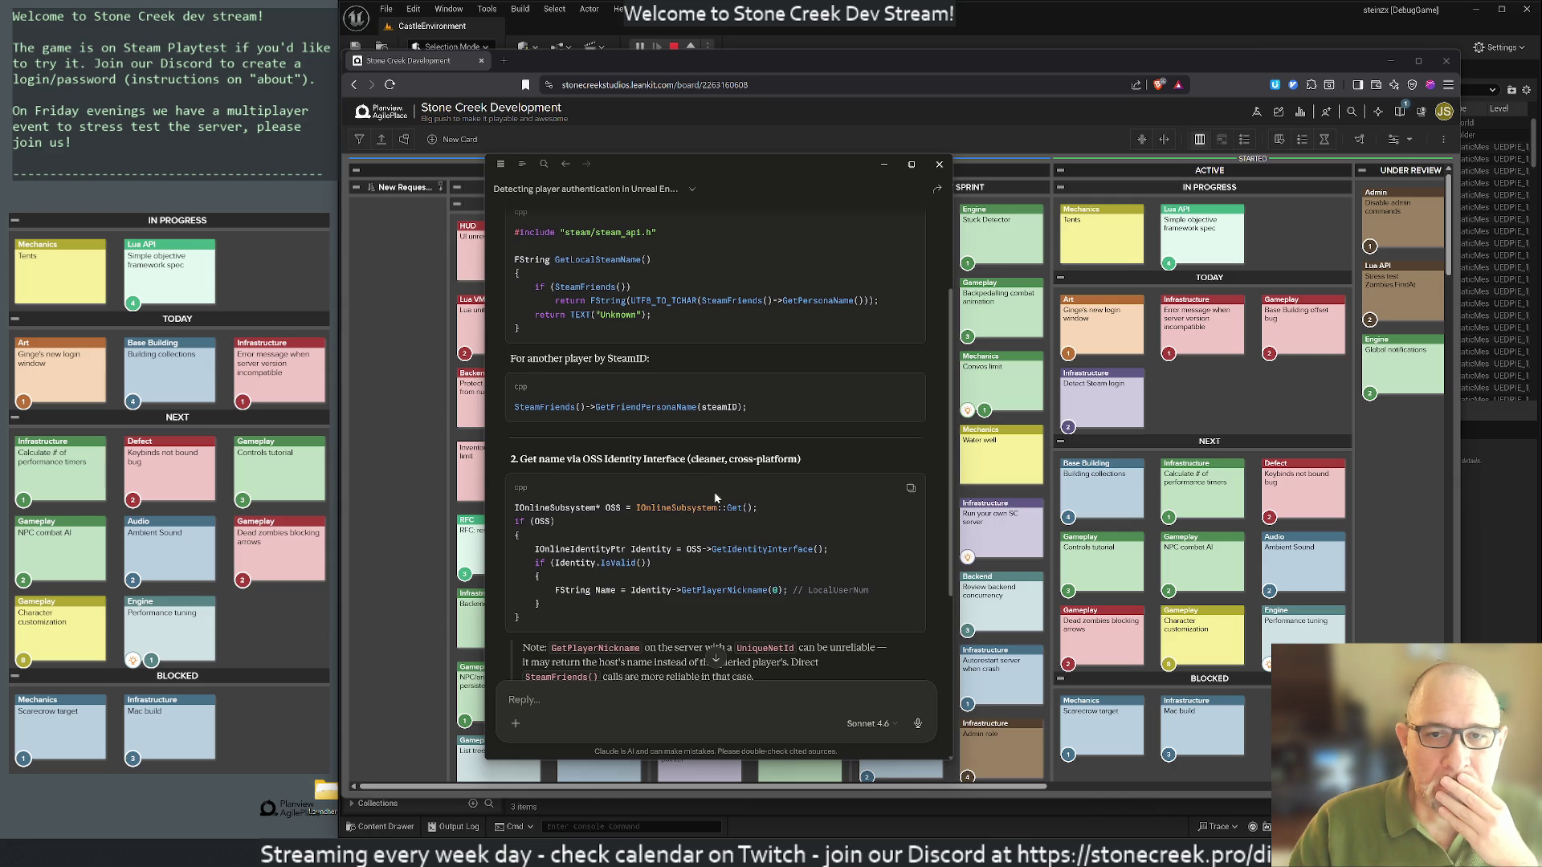
pyautogui.scroll(-5, 715, 497)
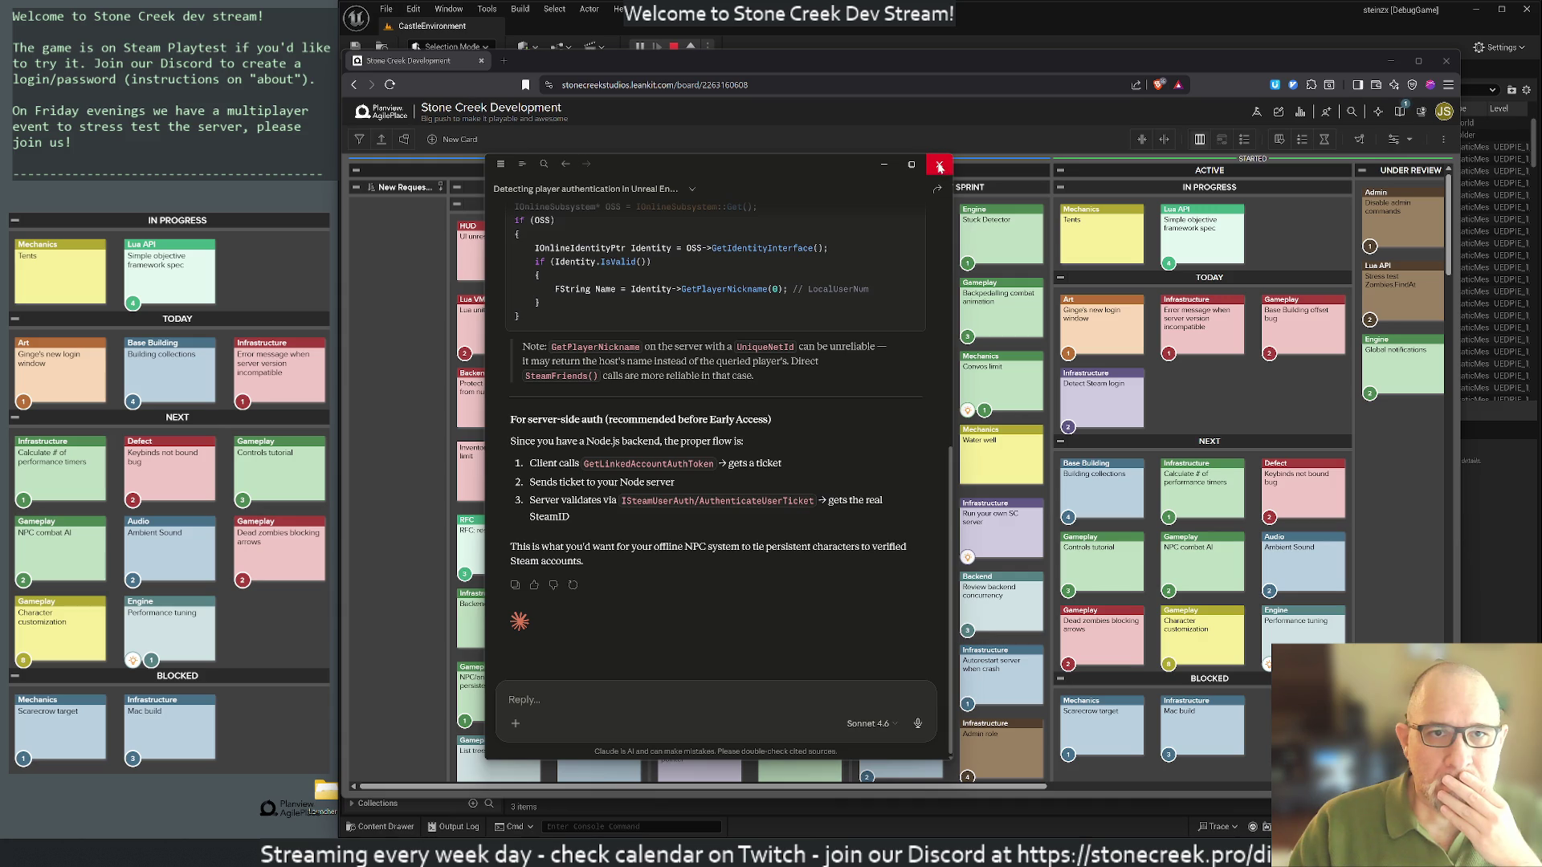
pyautogui.scroll(3, 827, 403)
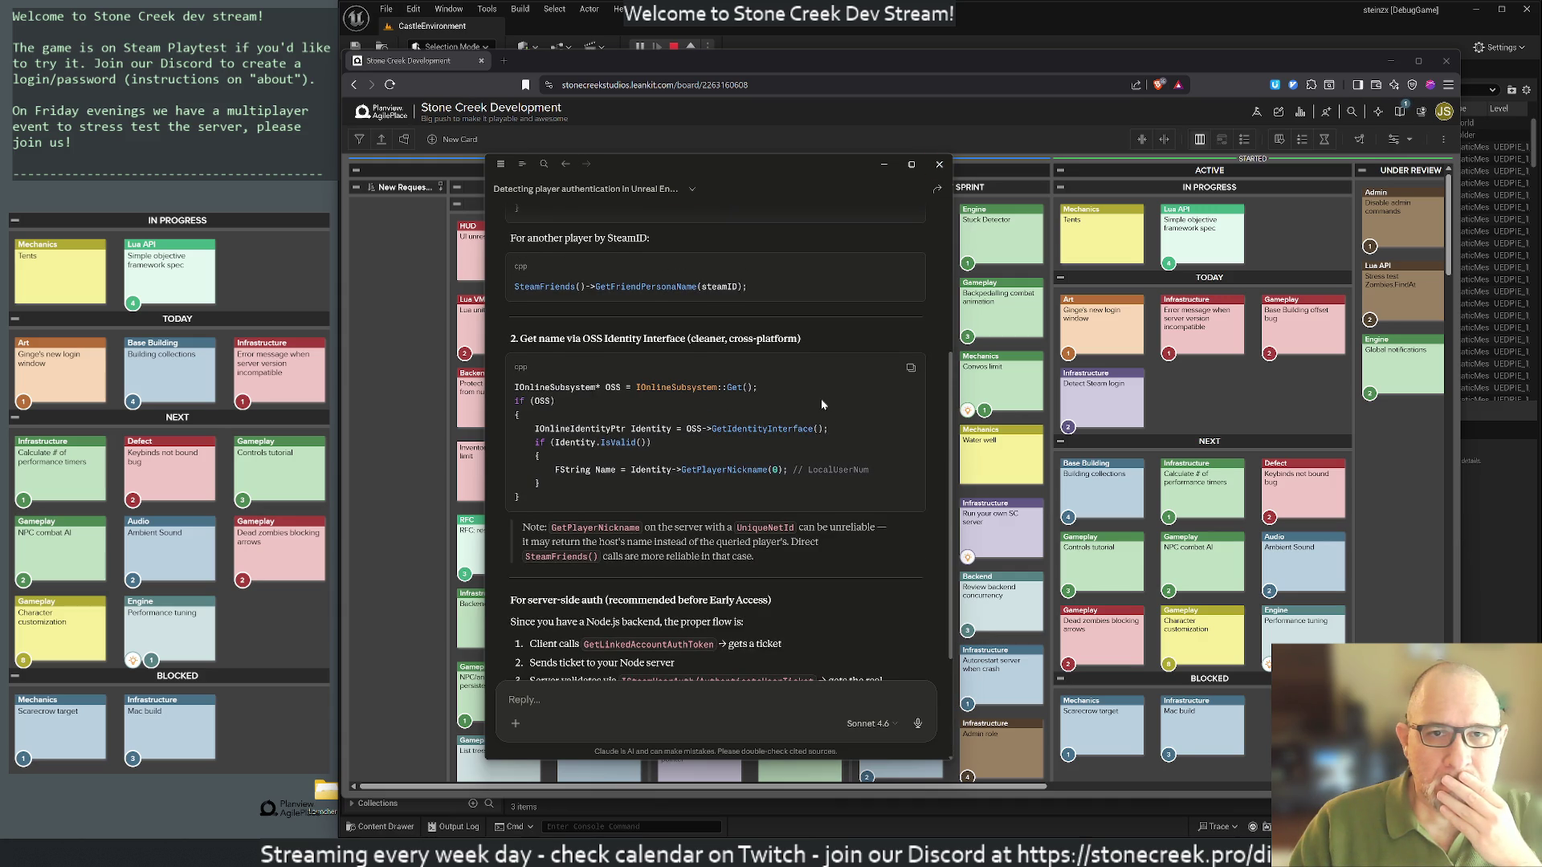
pyautogui.scroll(4, 822, 404)
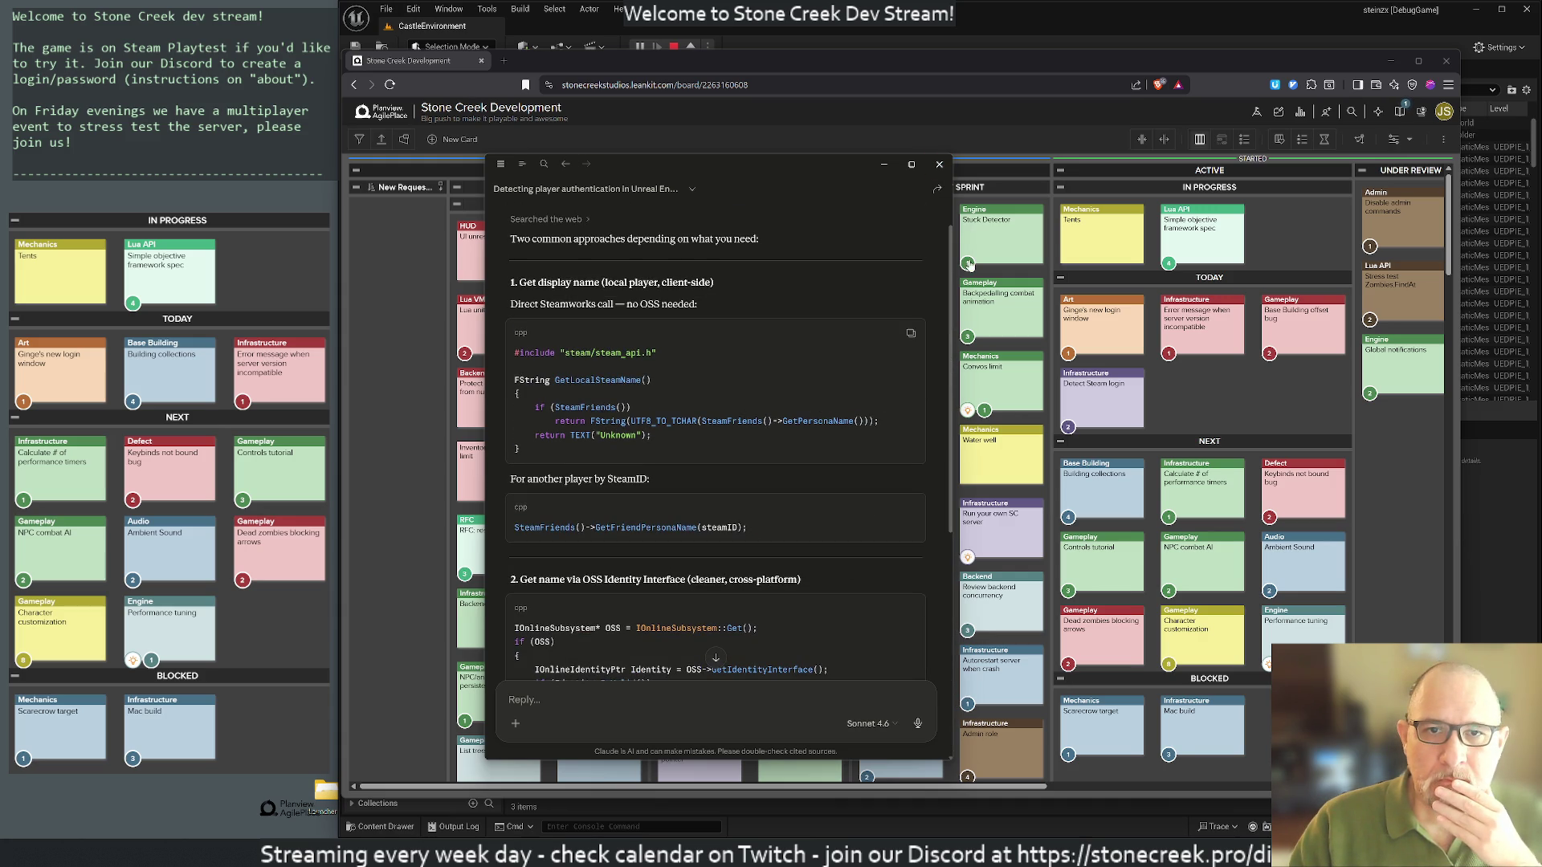
# Step: Close Claude, move Detect Steam login to the end of Next, and slide the board aside
pyautogui.click(939, 164)
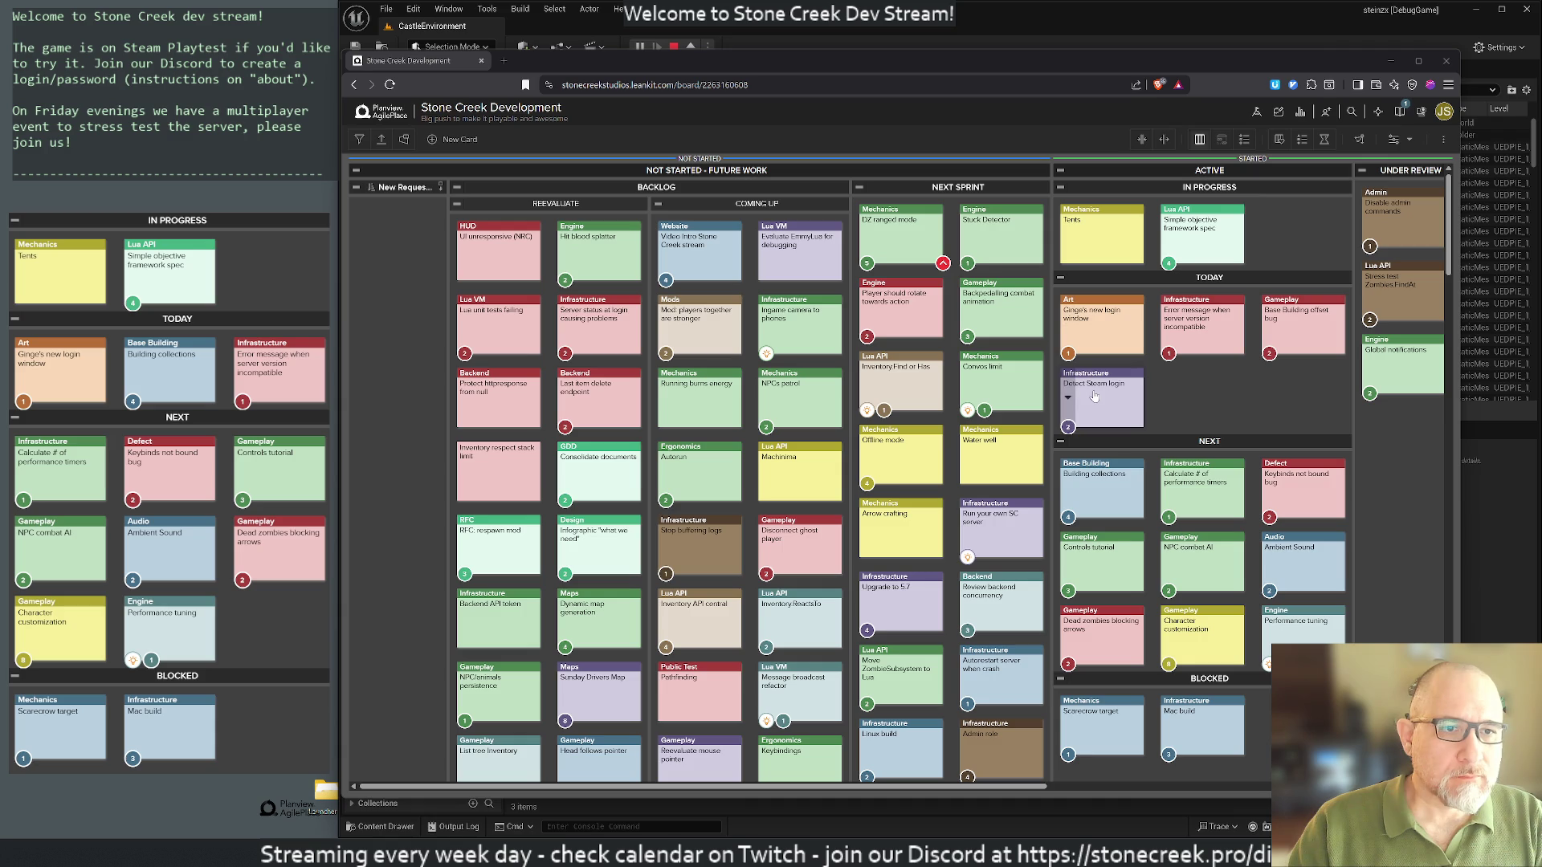
pyautogui.moveTo(1093, 397)
pyautogui.mouseDown()
pyautogui.moveTo(1133, 526)
pyautogui.moveTo(1124, 707)
pyautogui.moveTo(1181, 631)
pyautogui.mouseUp()
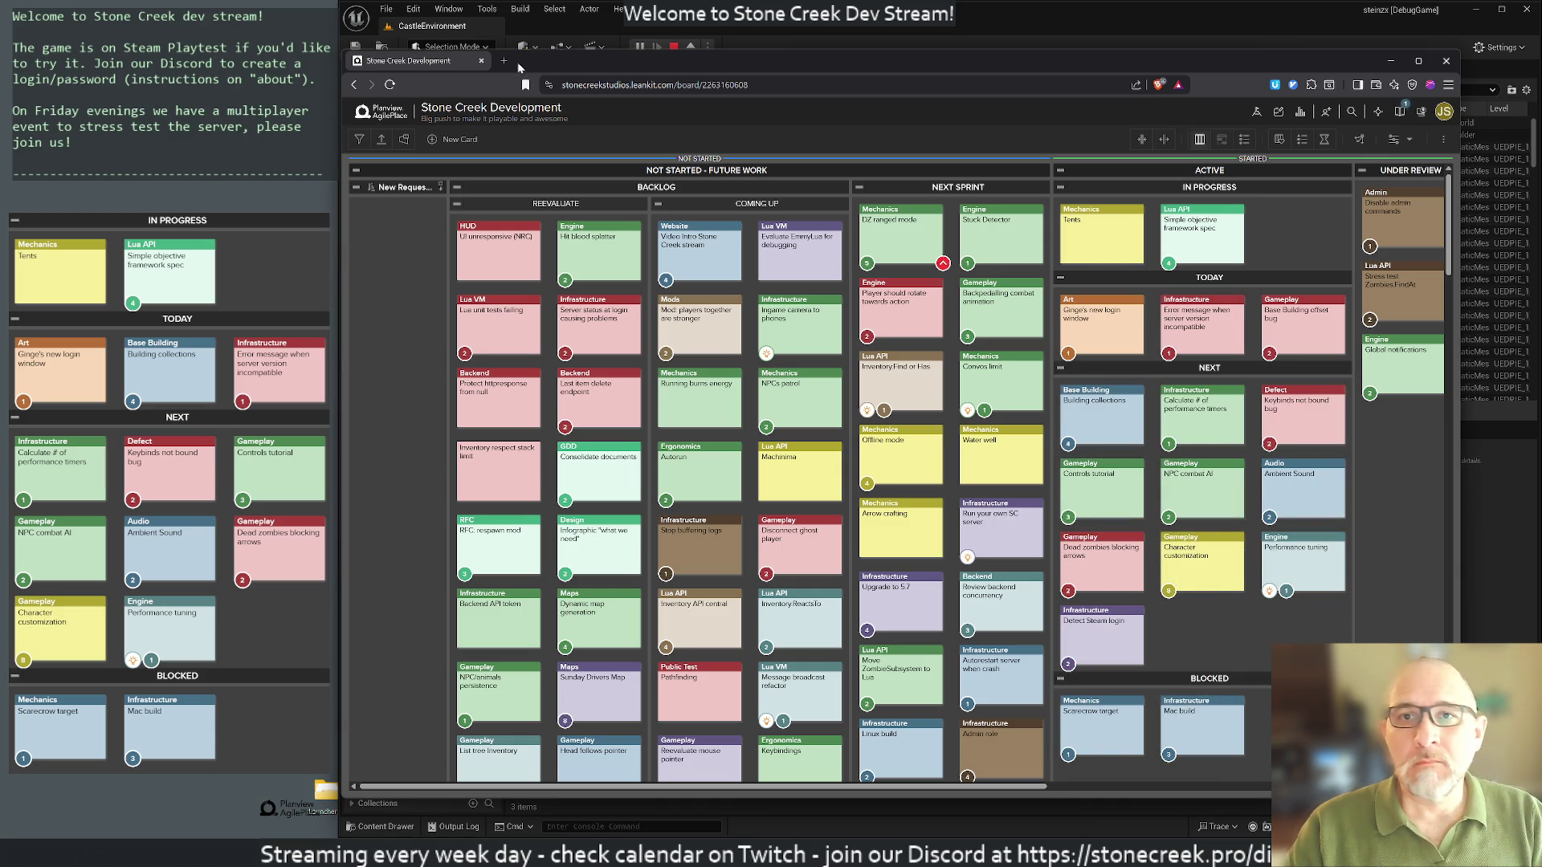
pyautogui.moveTo(490, 66)
pyautogui.mouseDown()
pyautogui.moveTo(1401, 158)
pyautogui.moveTo(1537, 201)
pyautogui.moveTo(1541, 241)
pyautogui.mouseUp()
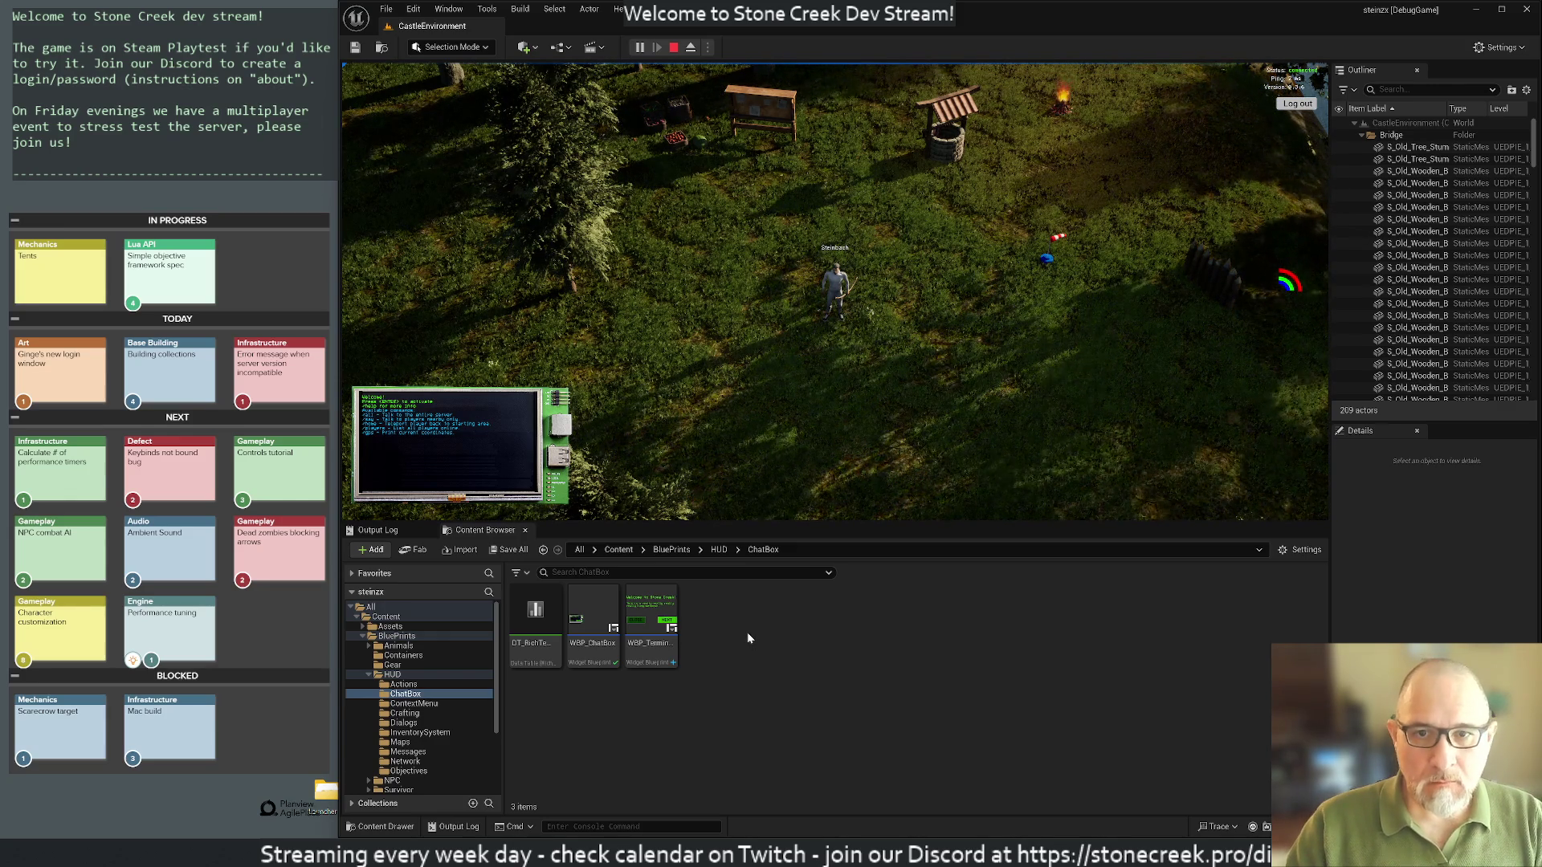
# Step: Launch Discord by searching 'd' in the Windows Start menu
pyautogui.press('super')
pyautogui.write('dis')
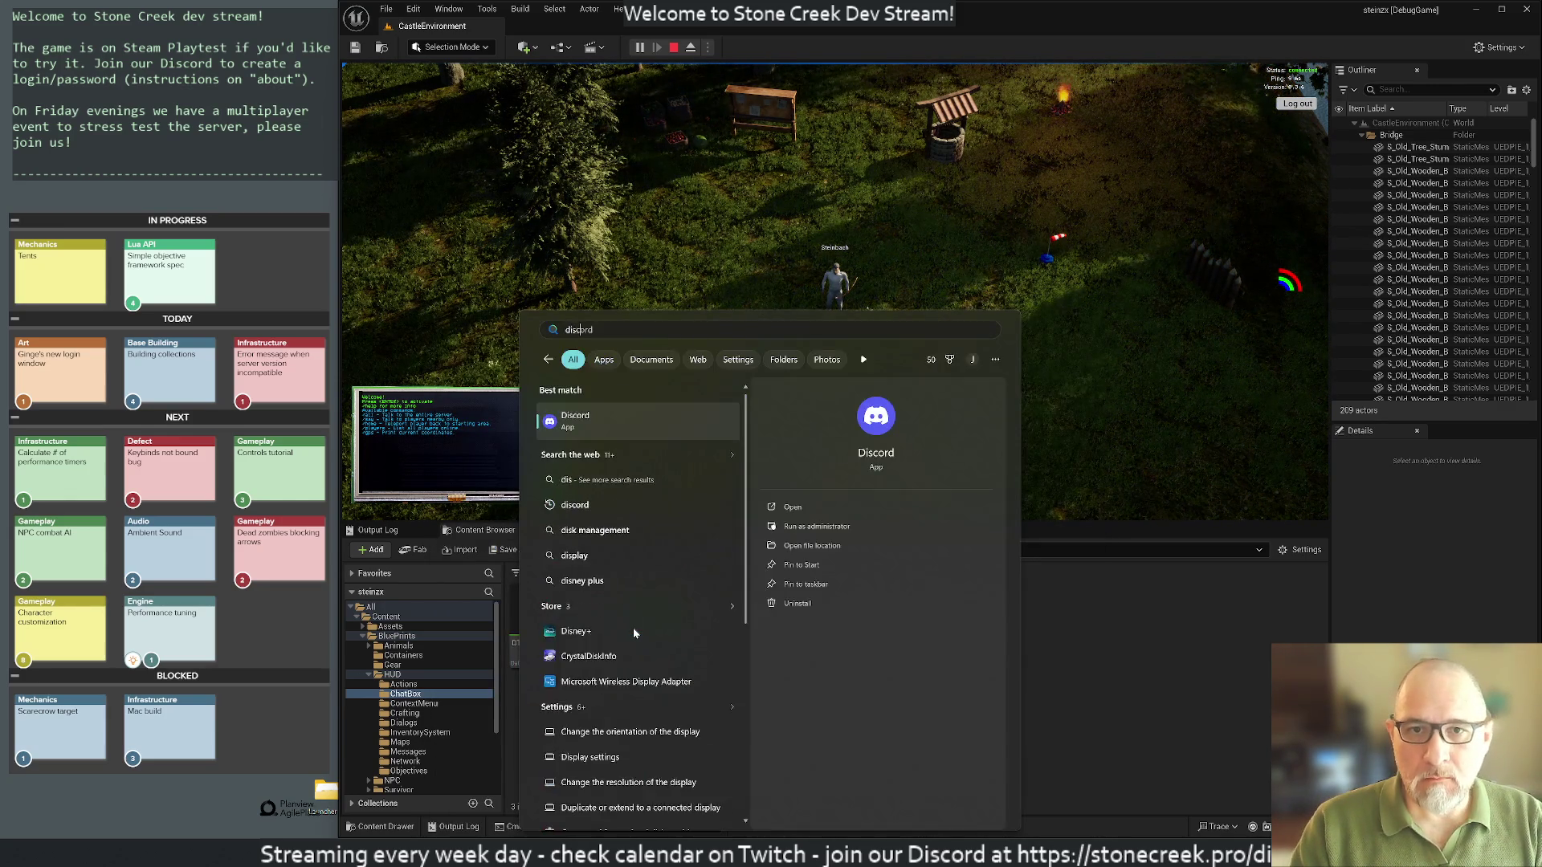
pyautogui.press('Return')
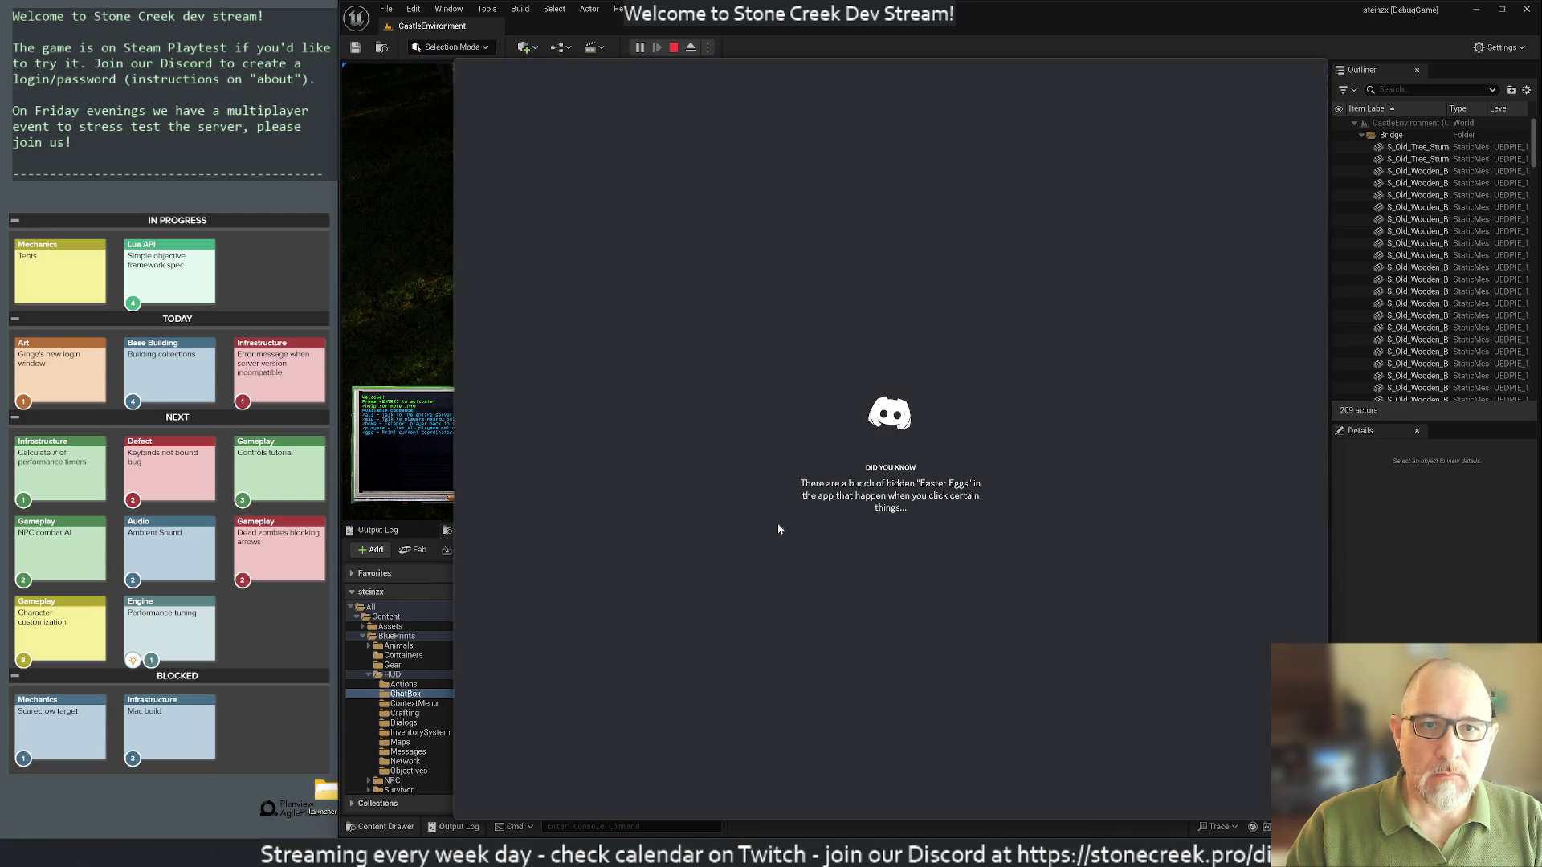
# Step: Move the Discord window to the lower right and select the browser's site address
pyautogui.moveTo(583, 77)
pyautogui.mouseDown()
pyautogui.moveTo(1237, 213)
pyautogui.moveTo(1541, 213)
pyautogui.mouseUp()
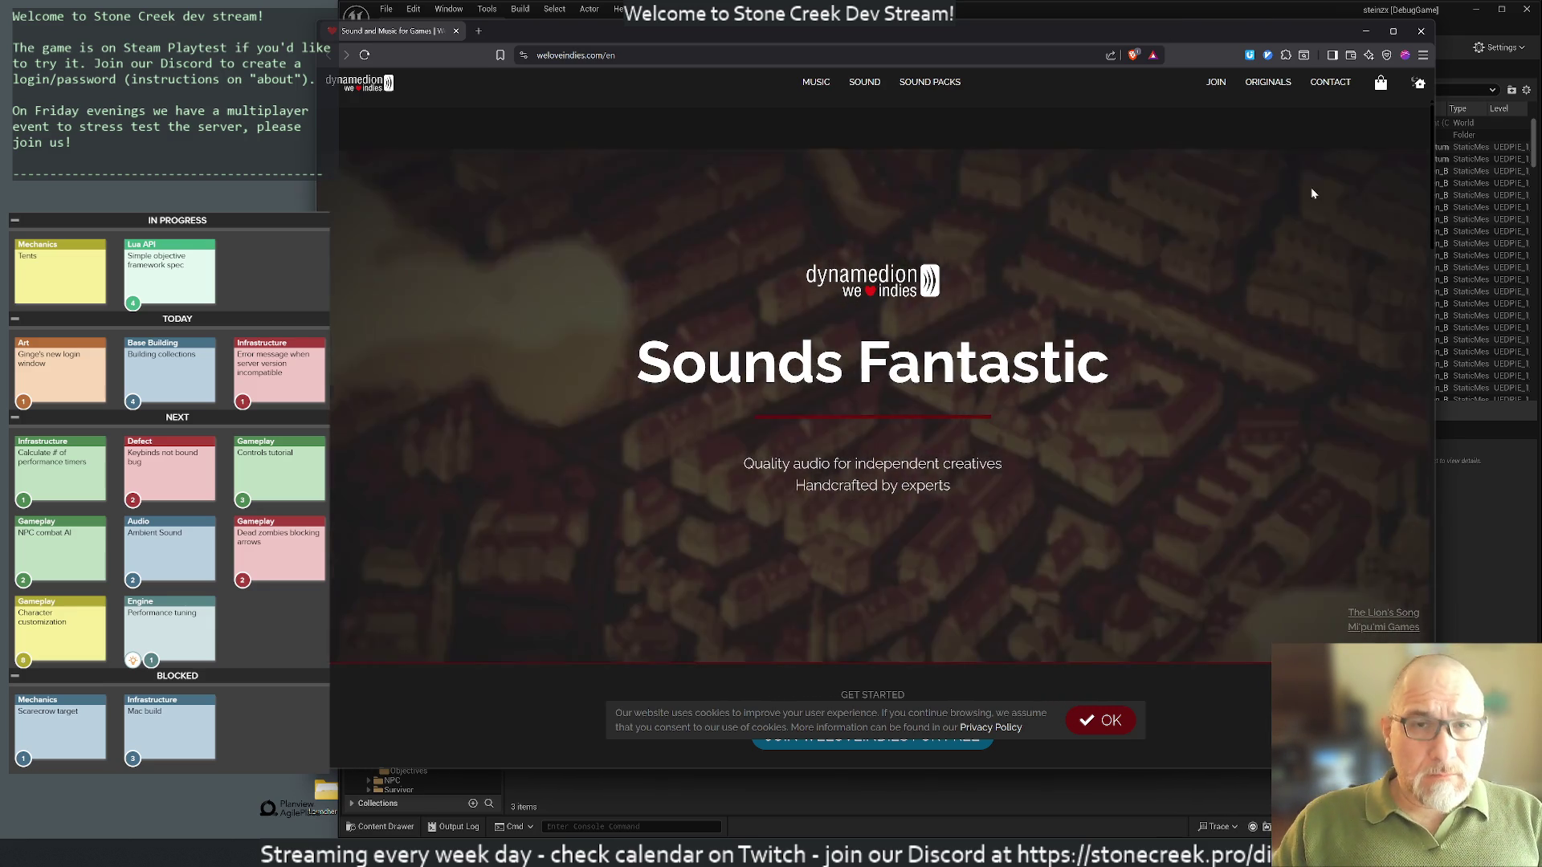
pyautogui.hotkey('ctrl', 'l')
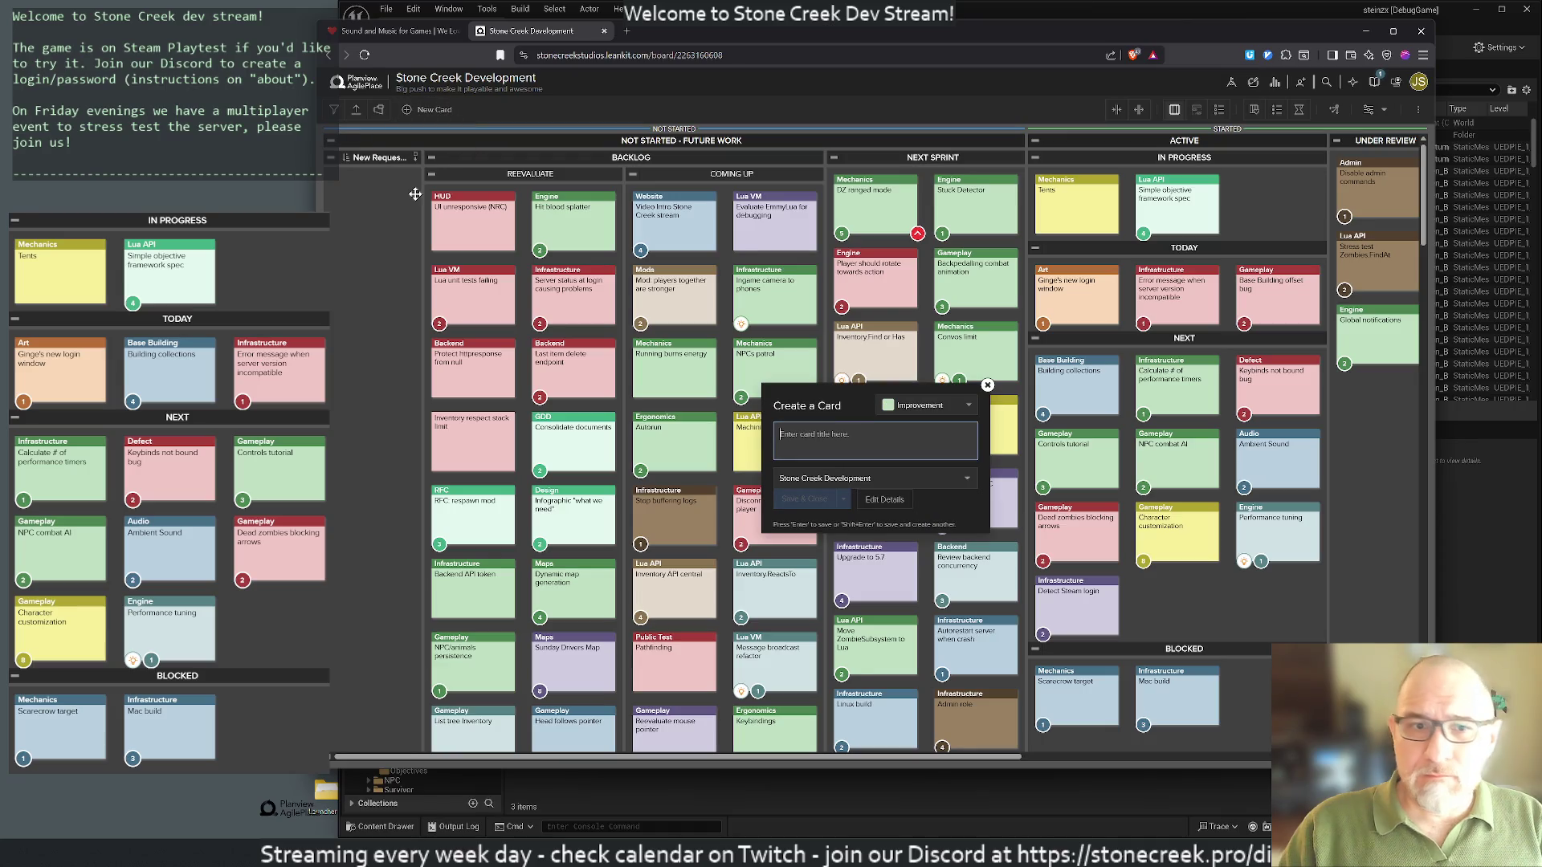
# Step: Title a new LeanKit card 'Check WeLoveIndies for sound effects' and open its full editor at the Header field
pyautogui.write('Check')
pyautogui.write('https://www.weloveindies.com/en')
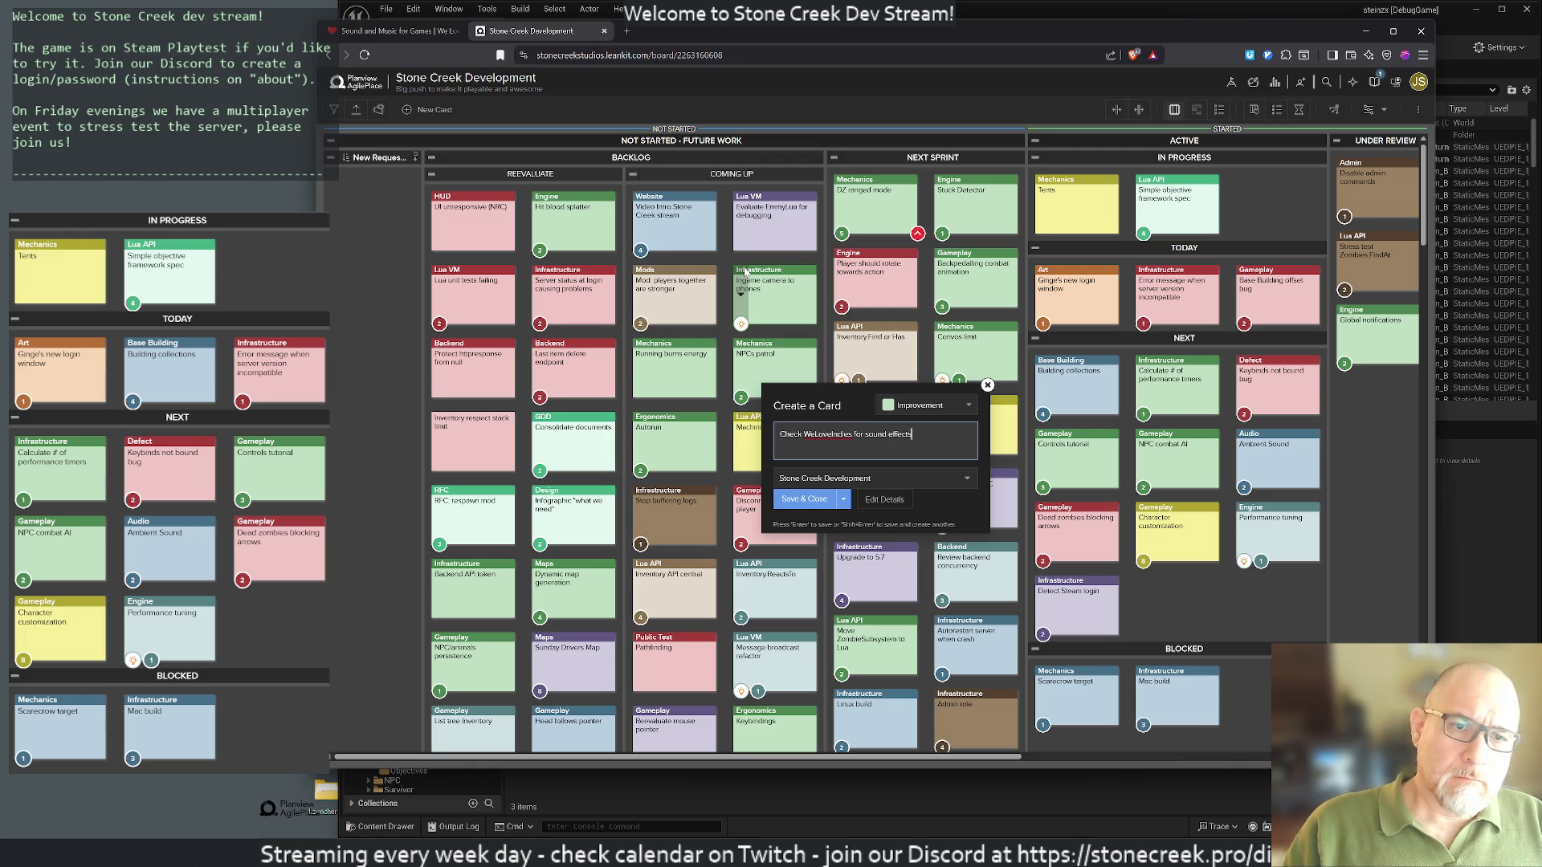
pyautogui.click(885, 501)
pyautogui.click(1097, 334)
# Step: Give the card header 'Sound', the WeLoveIndies link as description, card type Art, and save it
pyautogui.write('Sound')
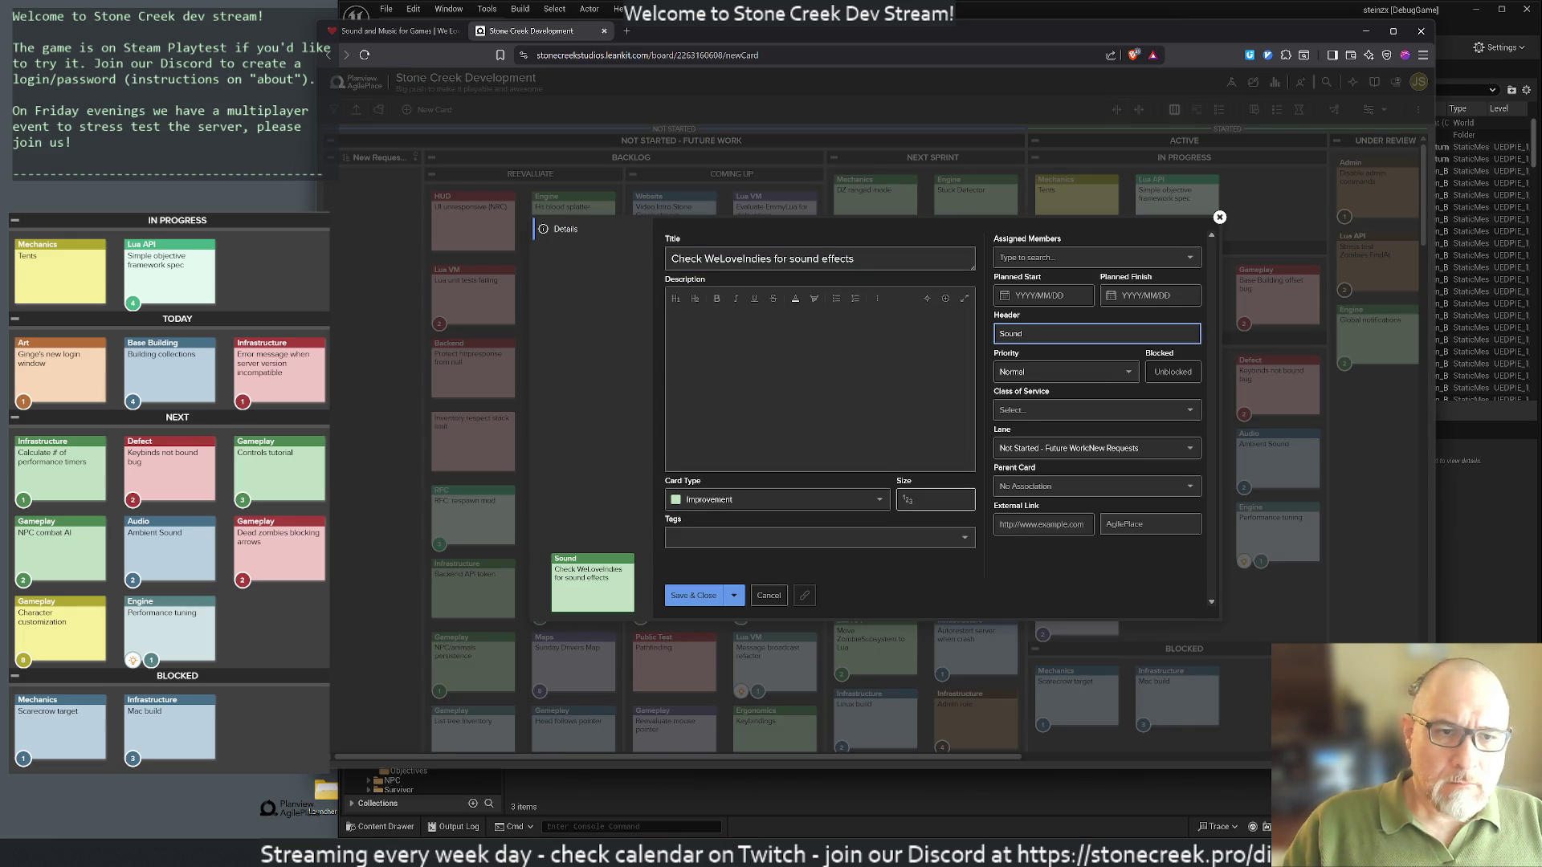
pyautogui.click(935, 499)
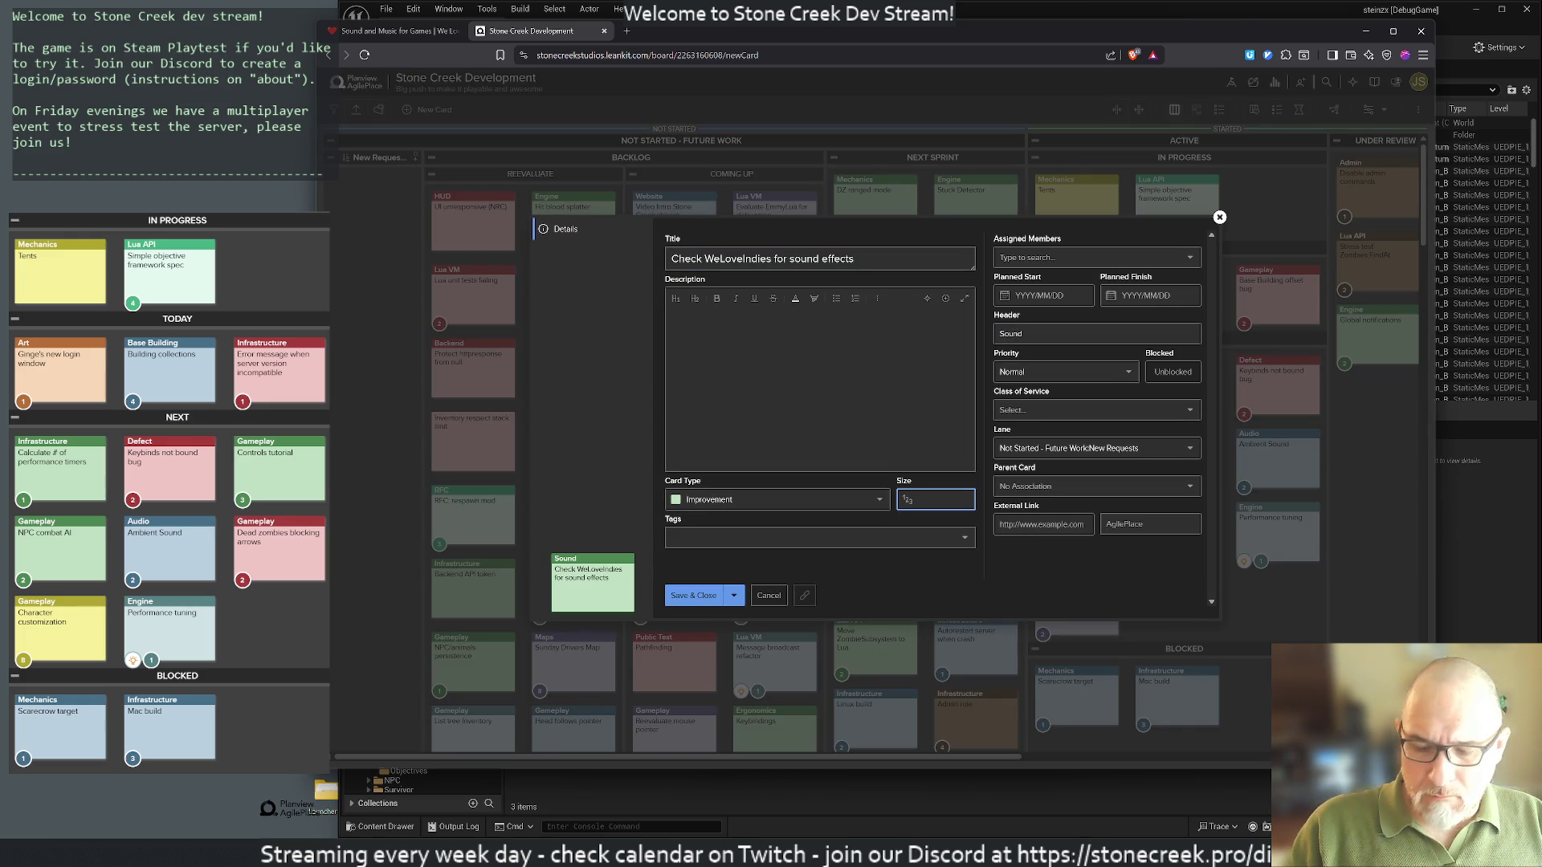
pyautogui.click(800, 363)
pyautogui.write('https://www.weloveindies.com/en')
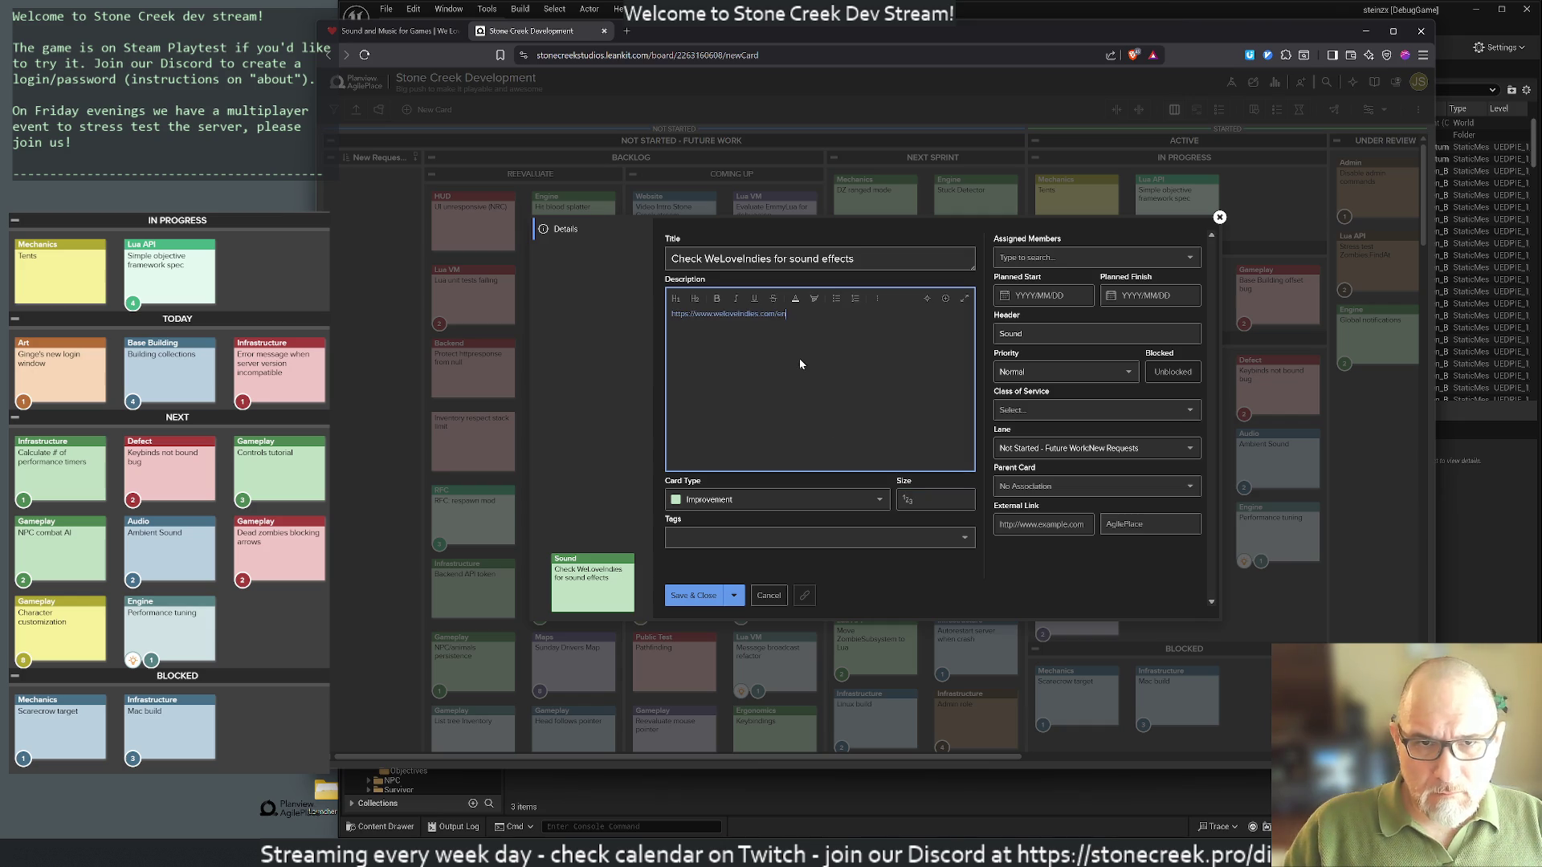
pyautogui.click(783, 499)
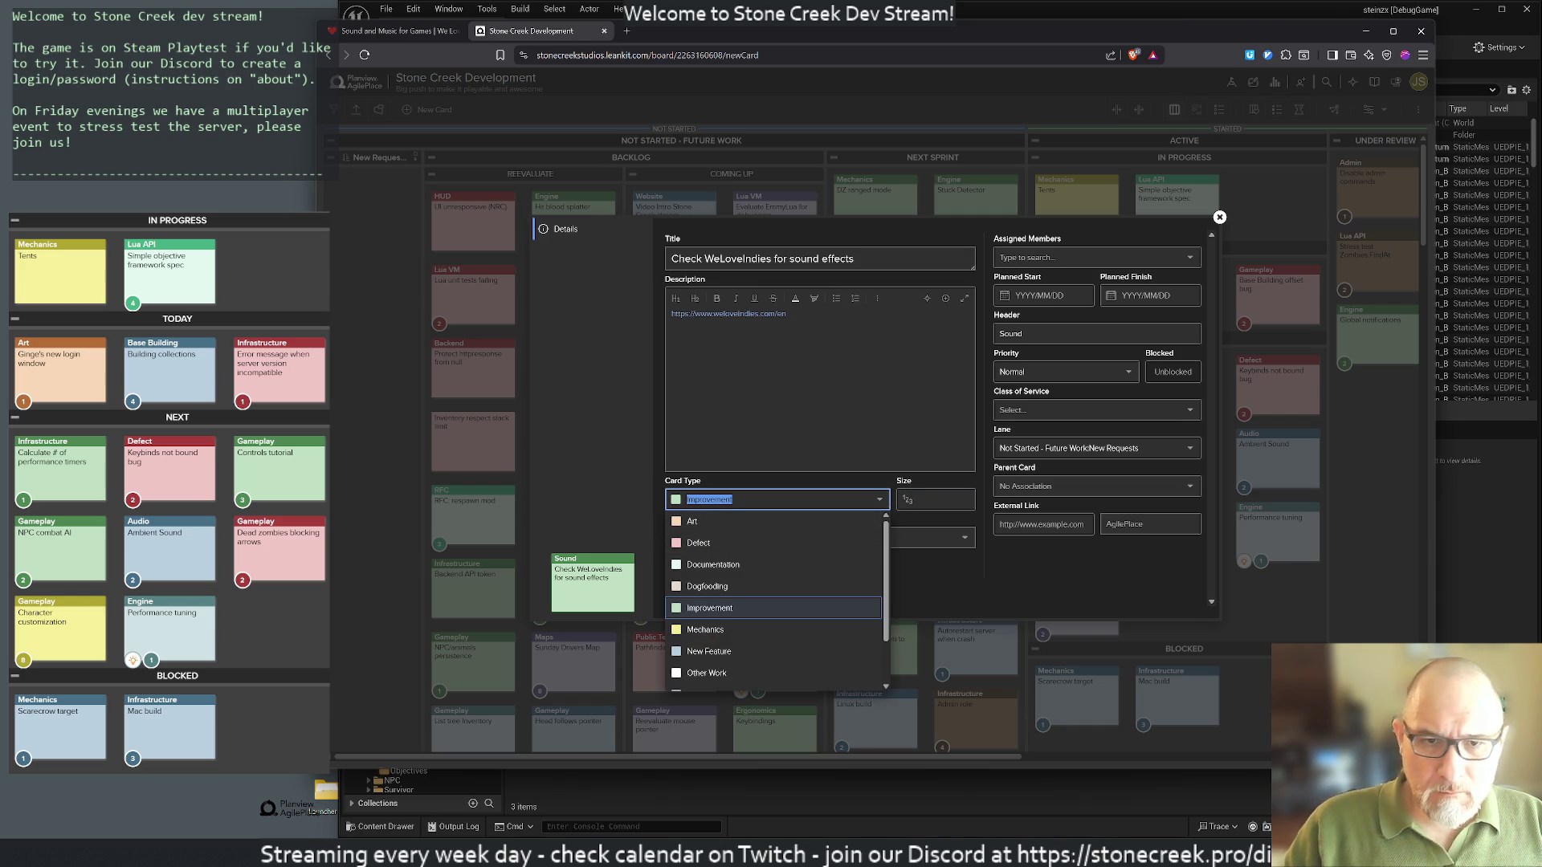
pyautogui.click(699, 522)
pyautogui.click(694, 595)
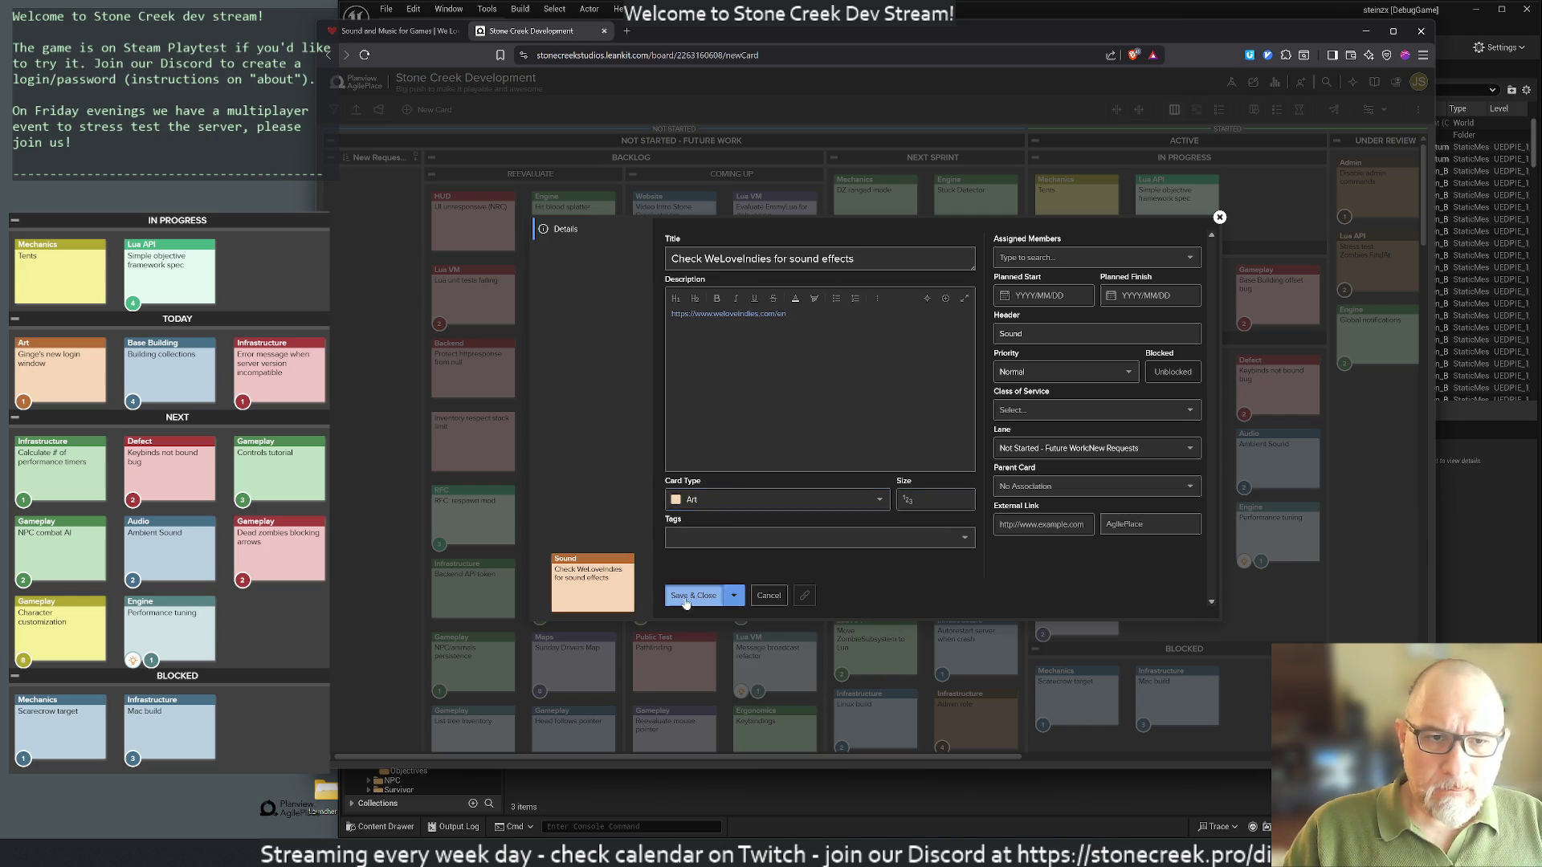
# Step: Move the Sound card into the Next lane and set its size to 1
pyautogui.moveTo(374, 205)
pyautogui.mouseDown()
pyautogui.moveTo(574, 277)
pyautogui.moveTo(1076, 397)
pyautogui.moveTo(1074, 413)
pyautogui.mouseUp()
pyautogui.click(1074, 414)
pyautogui.click(923, 499)
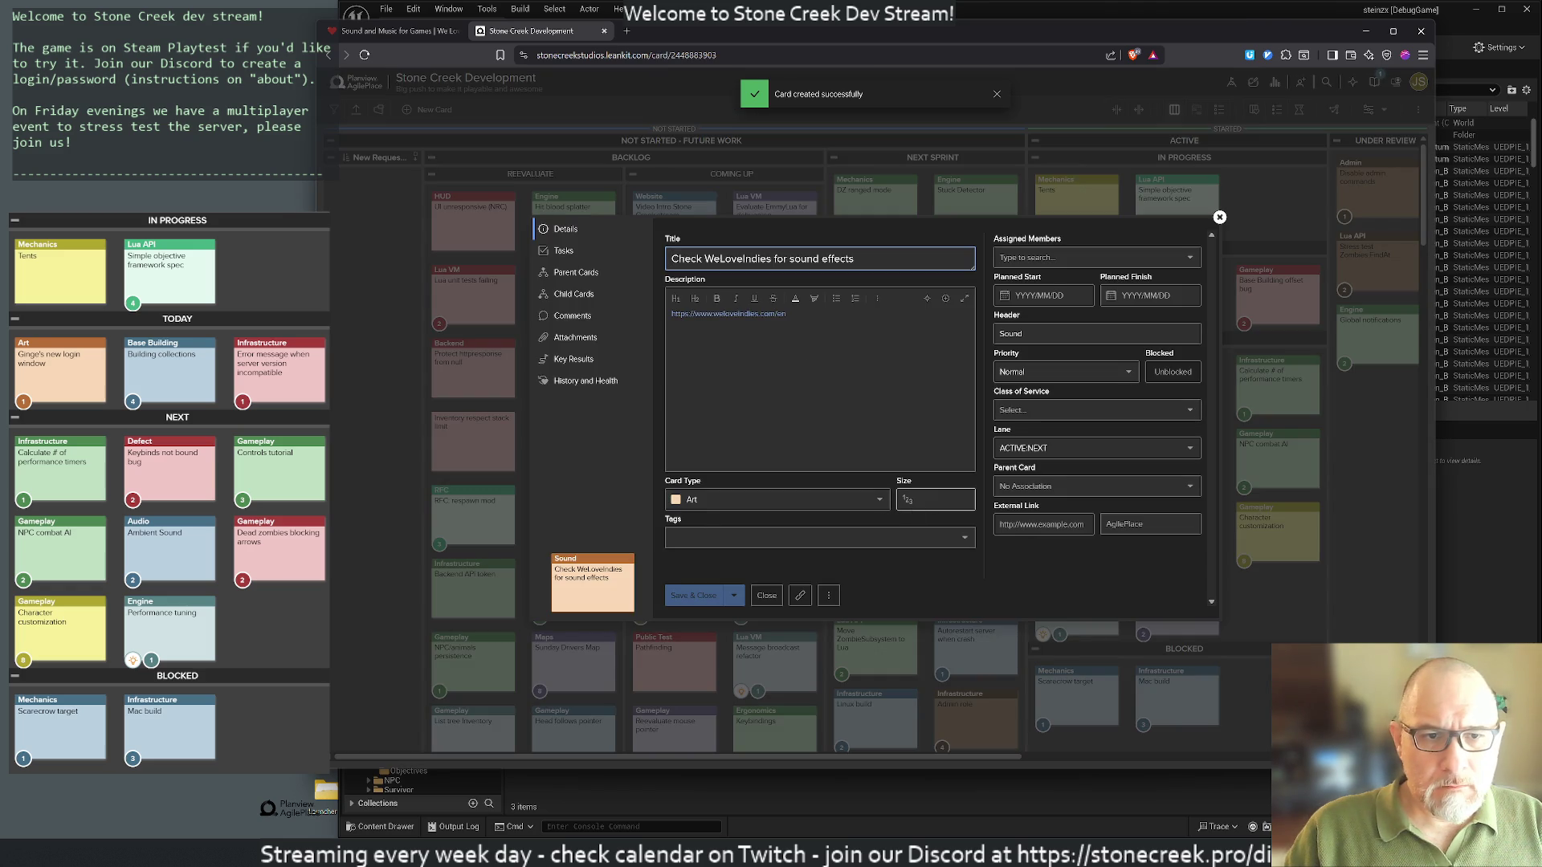
pyautogui.write('1')
pyautogui.click(693, 595)
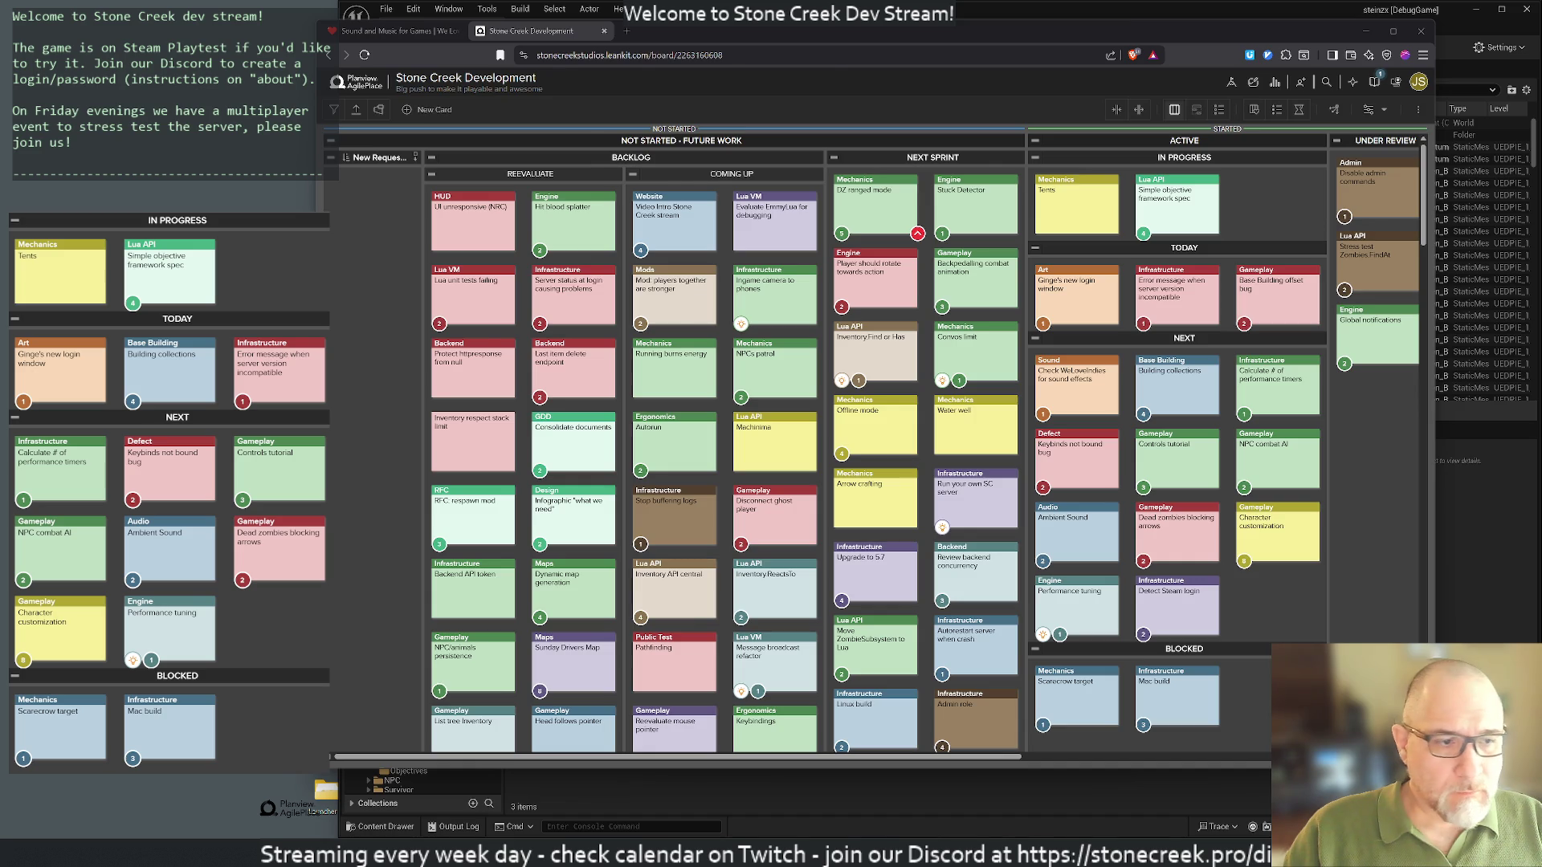
pyautogui.hotkey('alt', 'Tab')
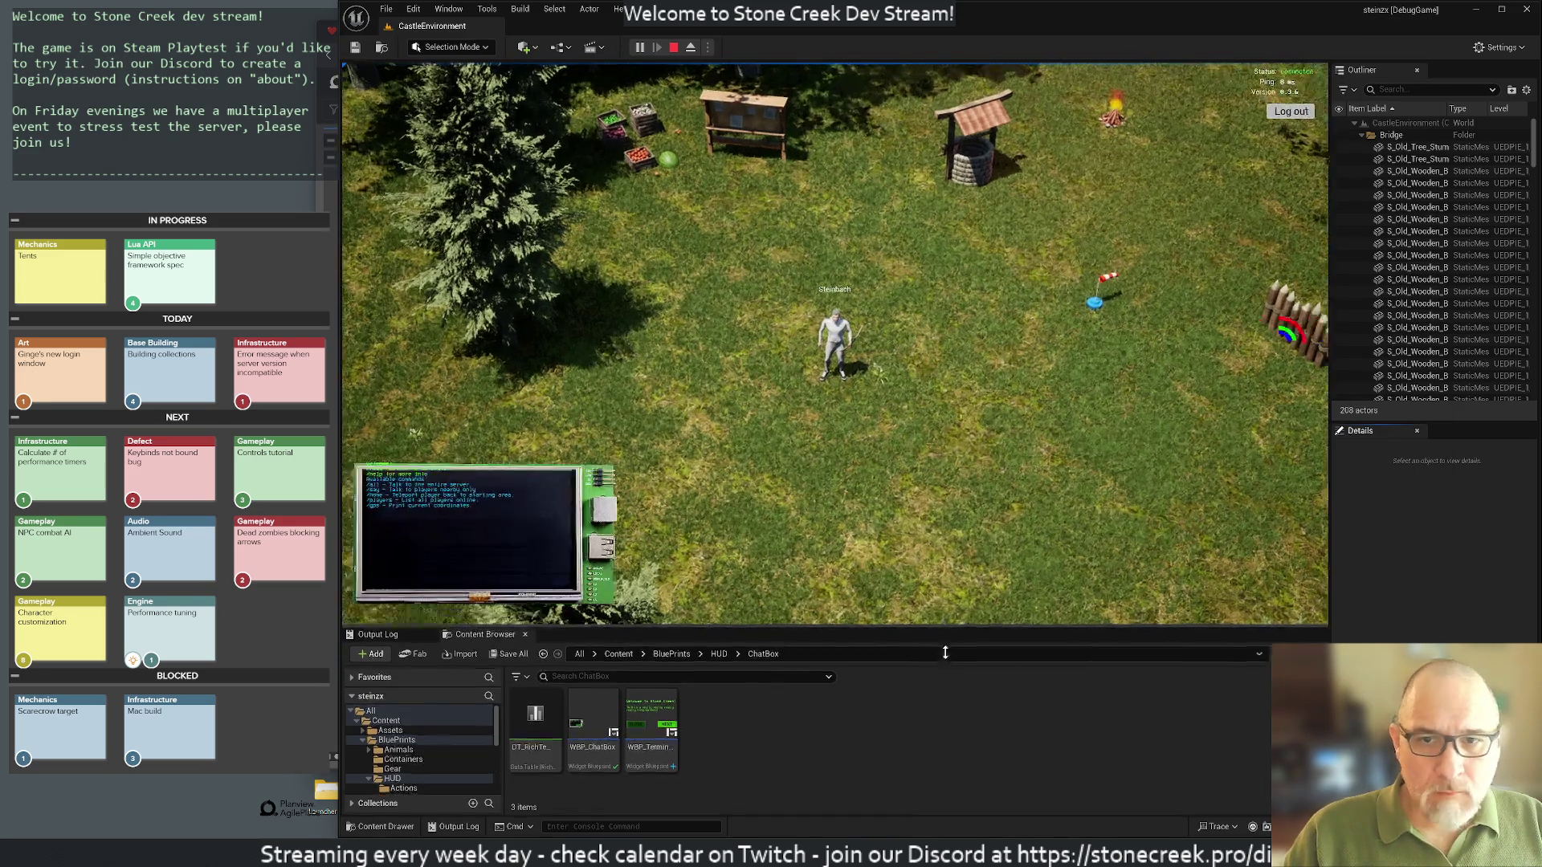
# Step: Enlarge the game viewport, switch to F11 immersive mode, and open the Start menu
pyautogui.moveTo(945, 653); pyautogui.dragTo(945, 709)
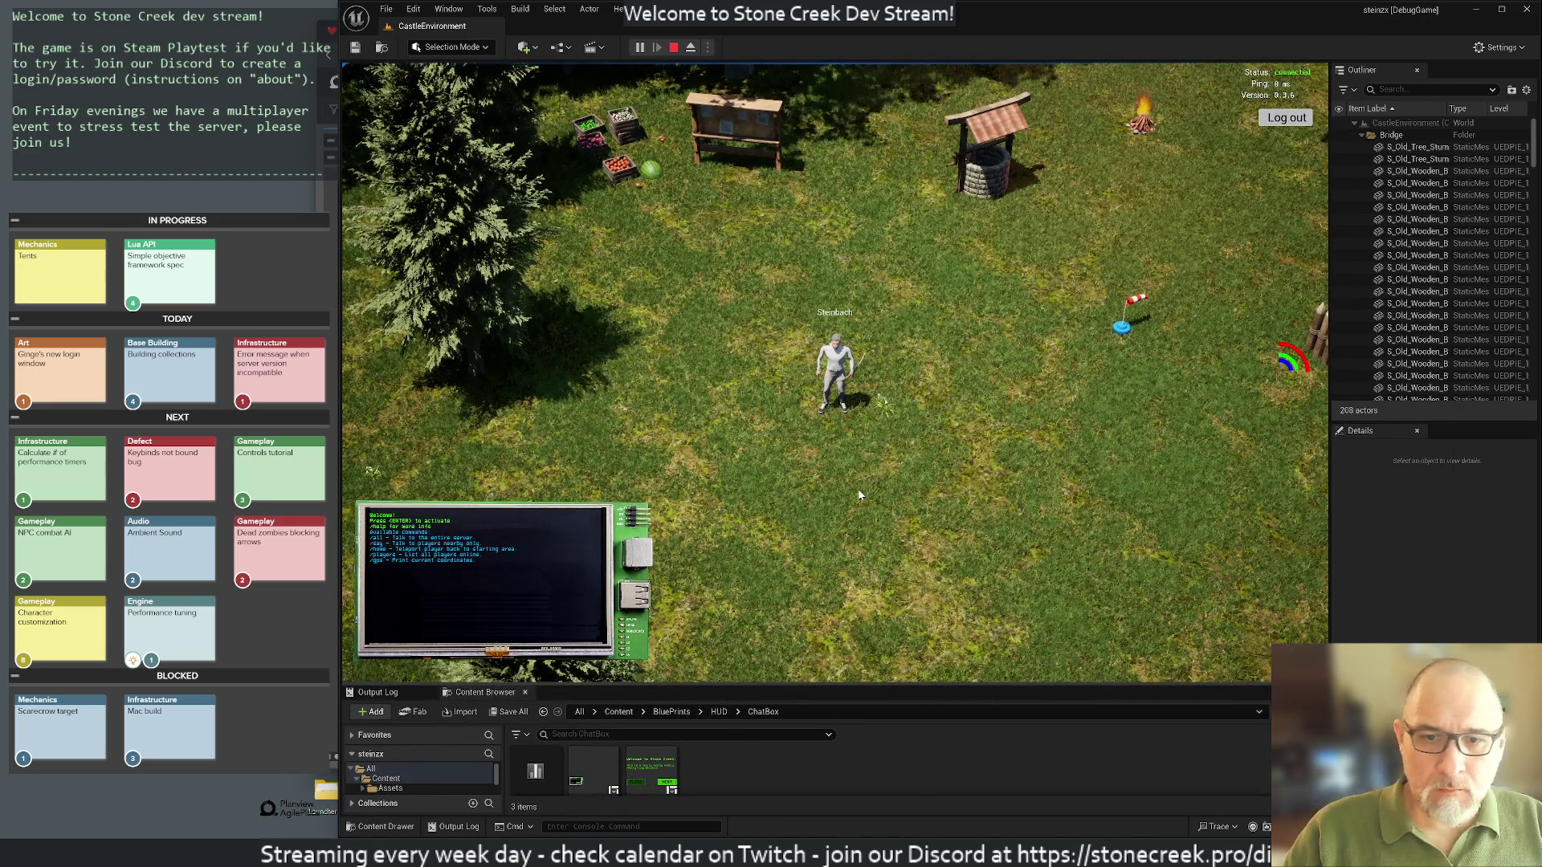
pyautogui.press('F11')
pyautogui.scroll(-5, 1002, 454)
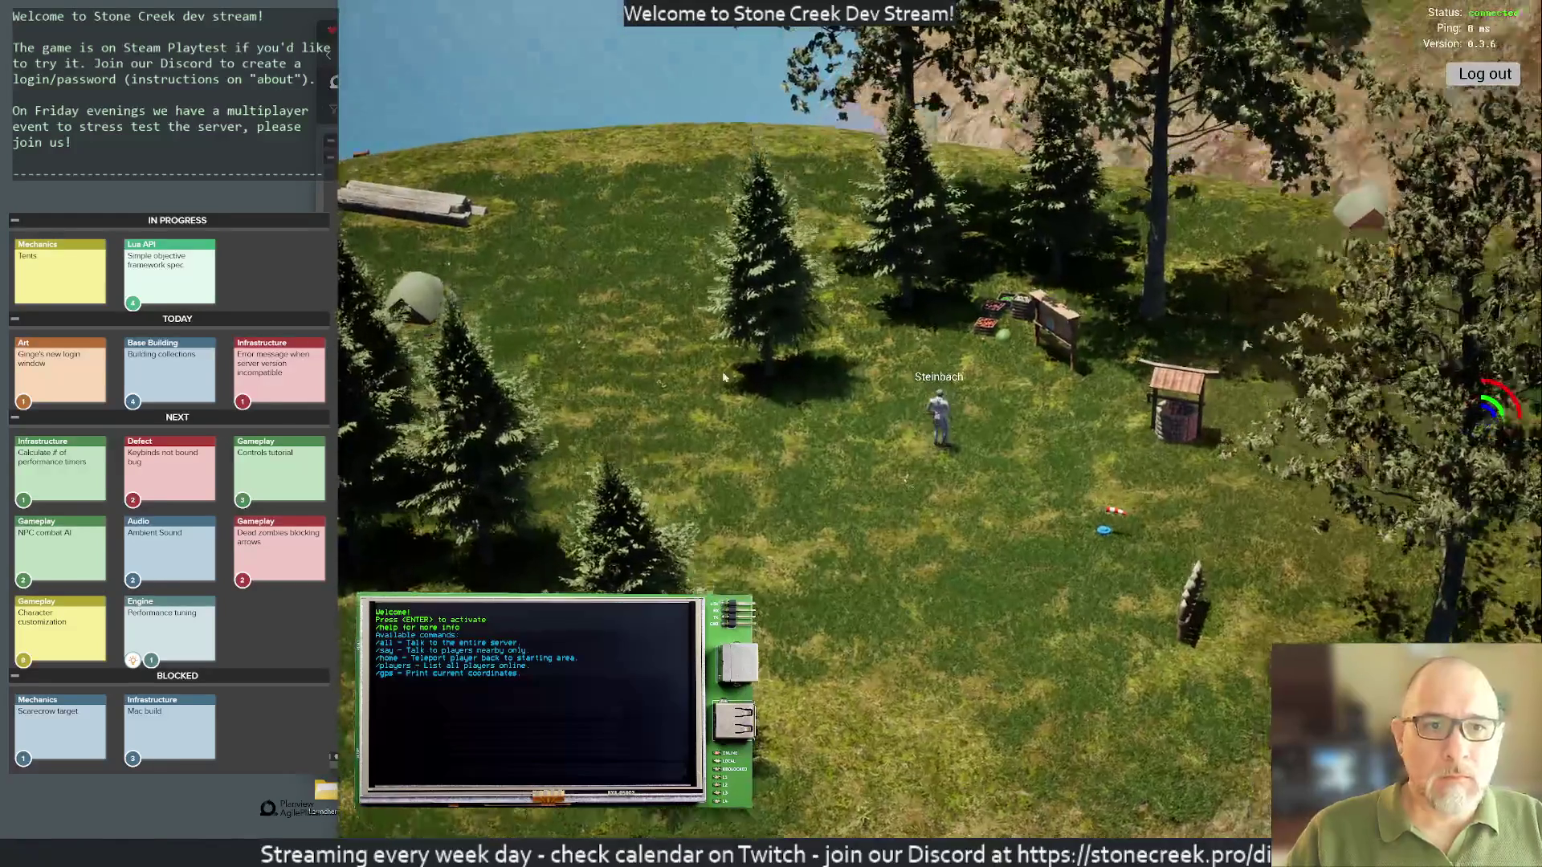
pyautogui.scroll(4, 605, 470)
pyautogui.press('super')
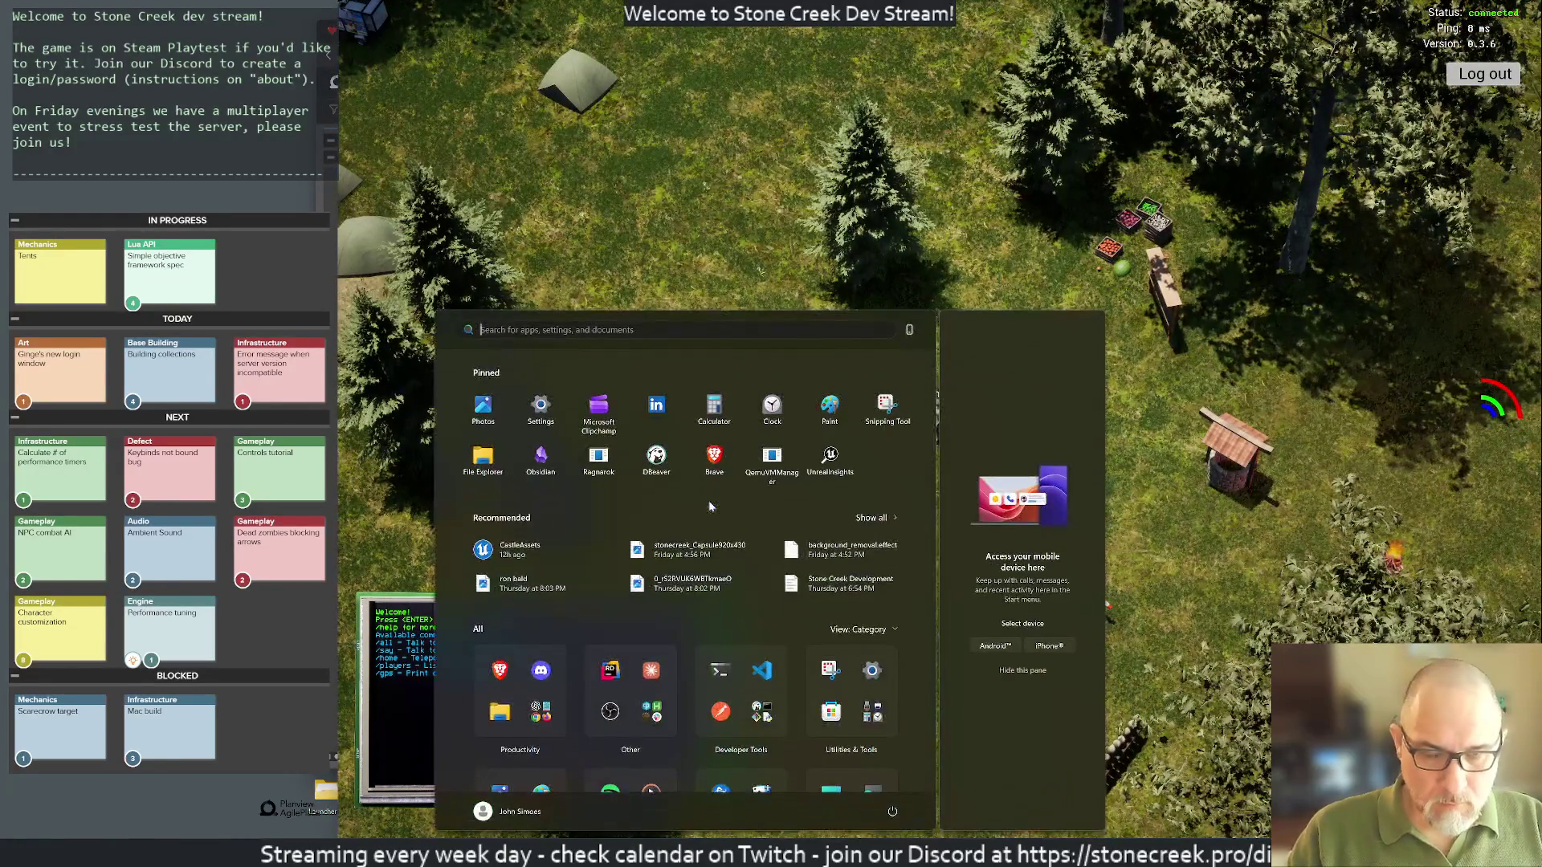
# Step: Launch VS Code, check git status in codesync, and start ./monitor-development.sh in servers
pyautogui.write('code')
pyautogui.press('Return')
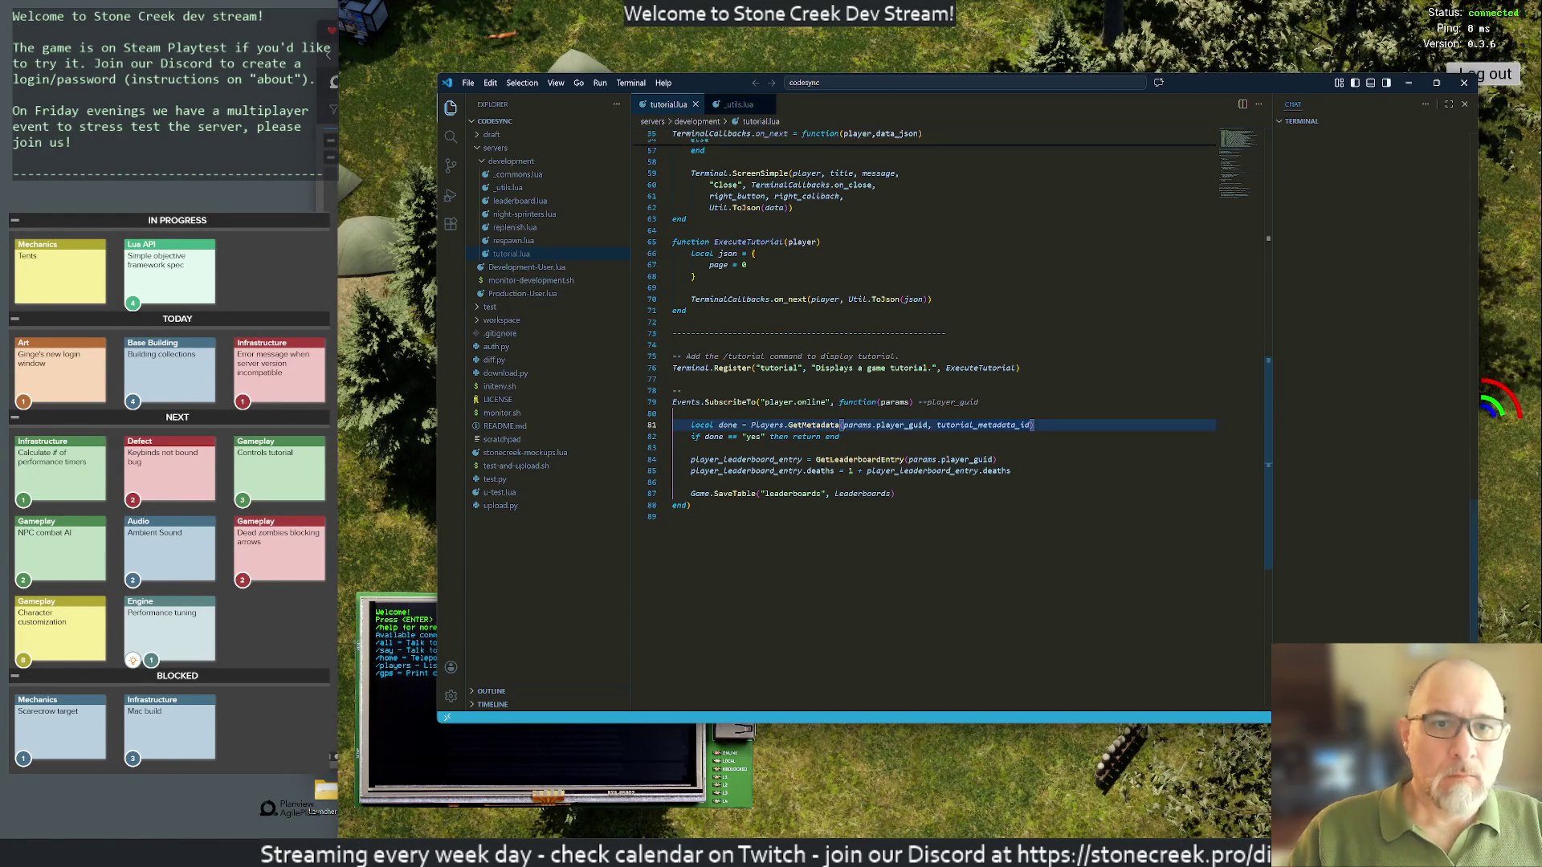
pyautogui.write('cd home/codesync/')
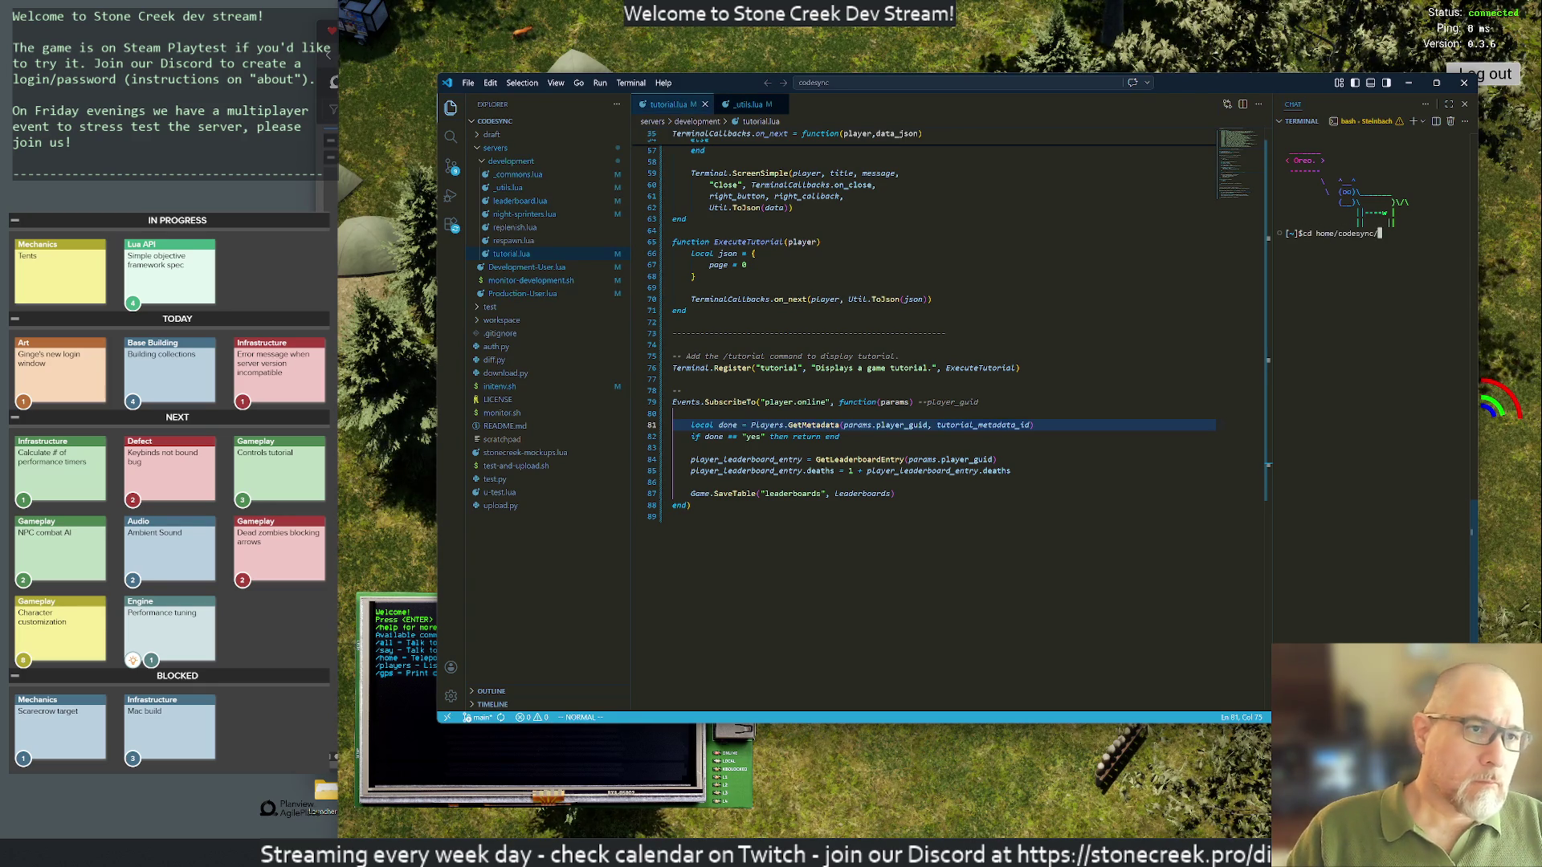
pyautogui.press('Return')
pyautogui.write('git status')
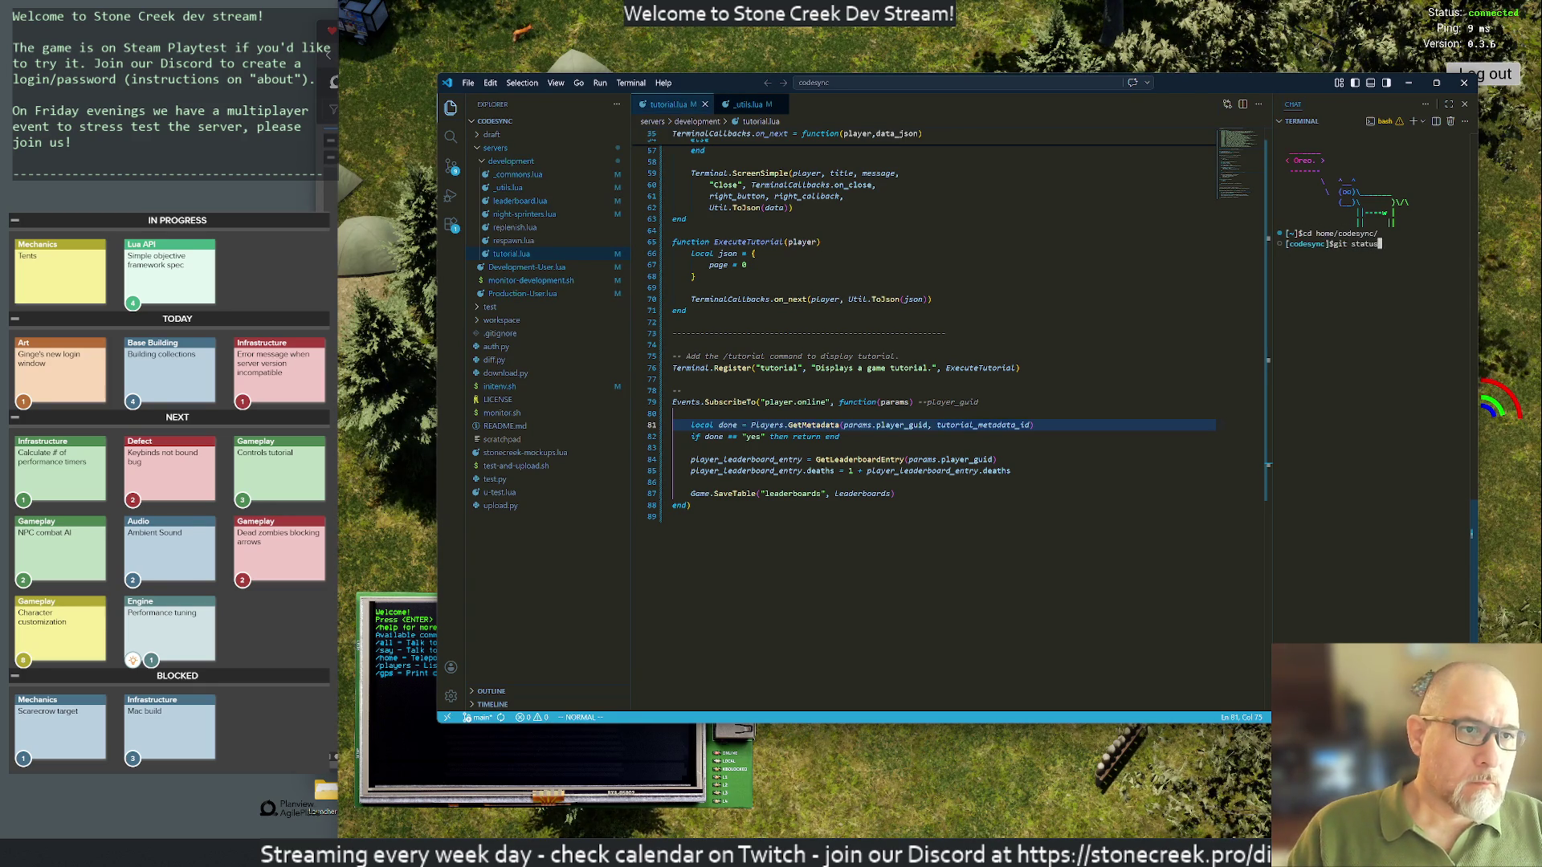
pyautogui.press('Return')
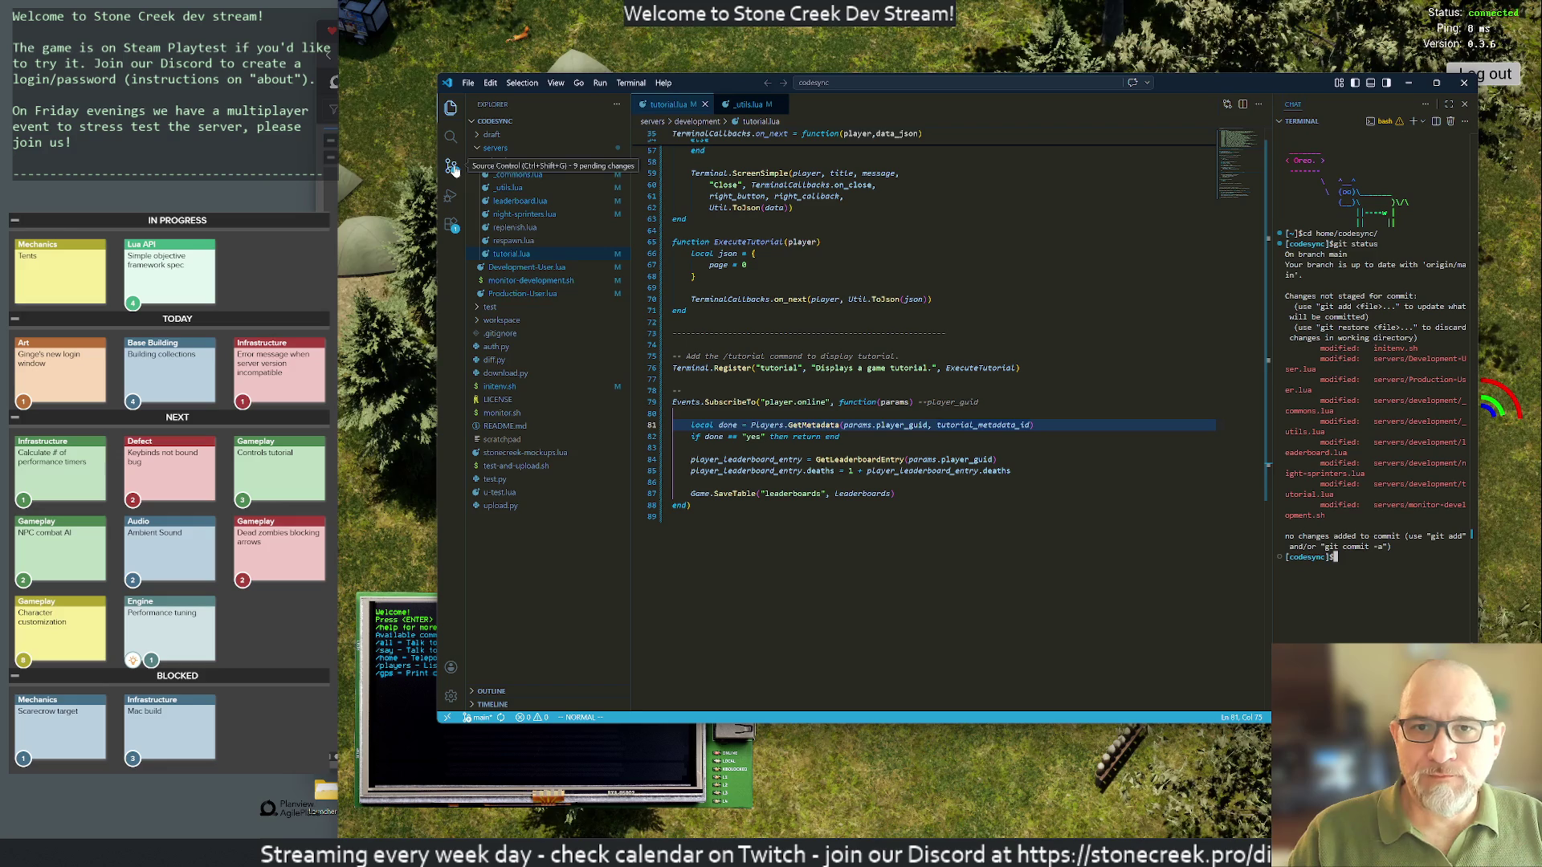
pyautogui.write('./monitor.sh')
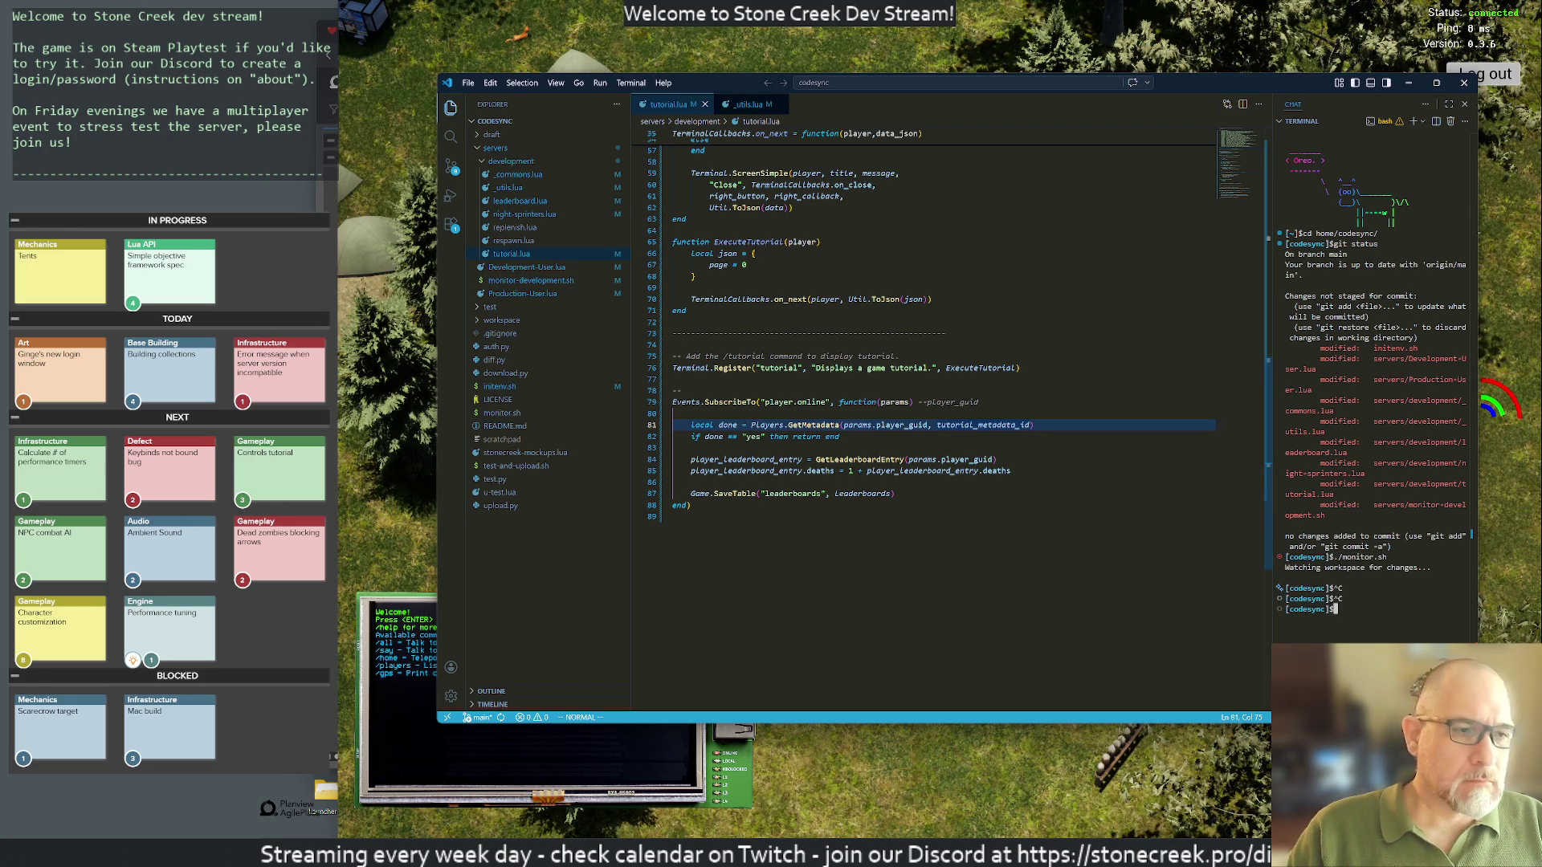
pyautogui.press('Return')
pyautogui.write('./monitor-development.sh')
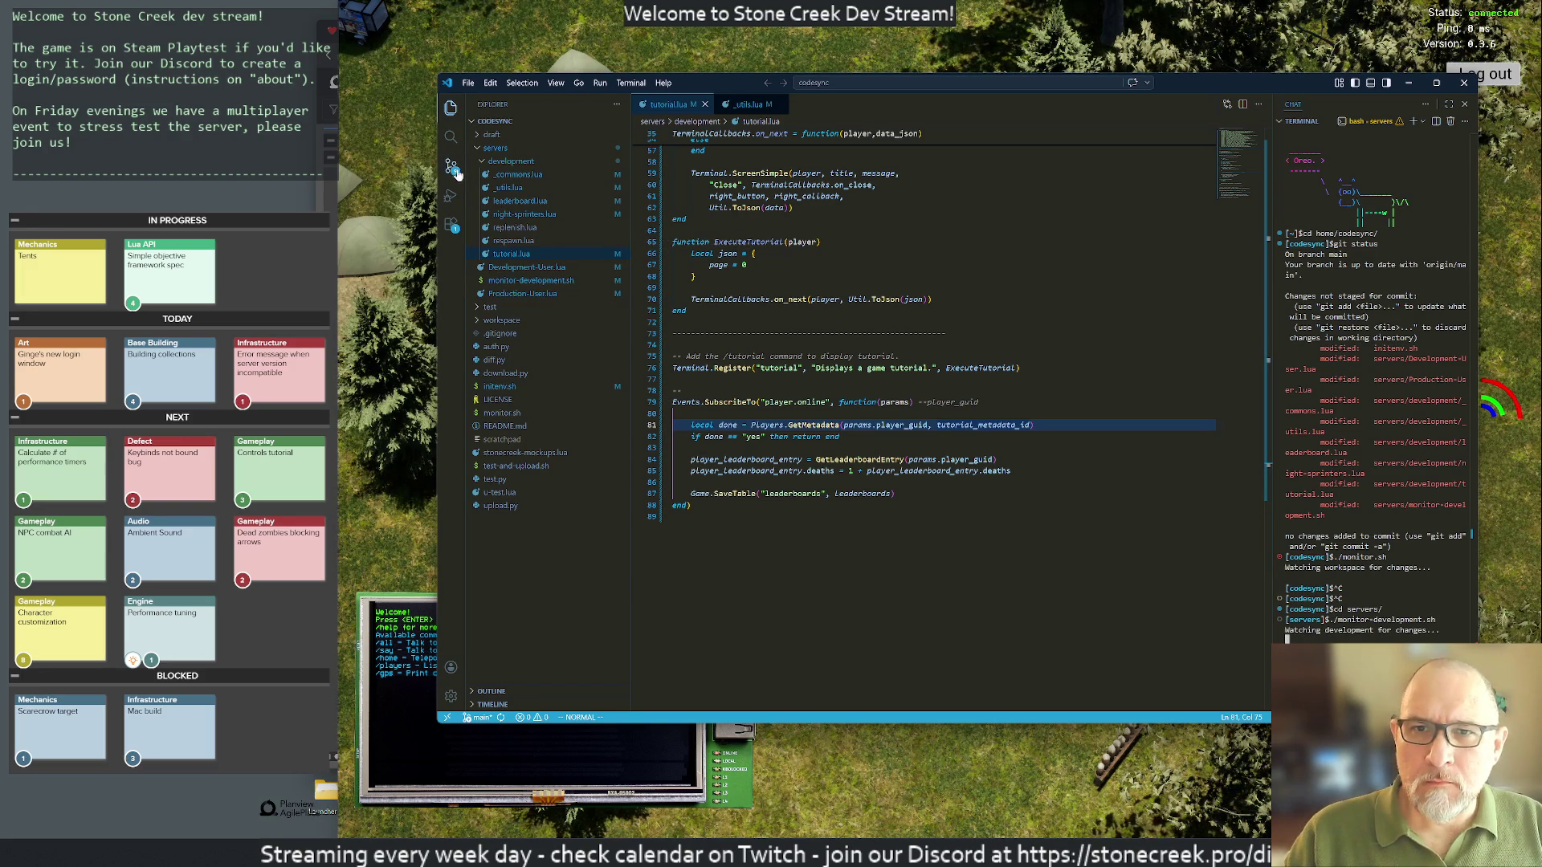
# Step: Add a blank line below line 74 of tutorial.lua and save it with :w
pyautogui.click(674, 344)
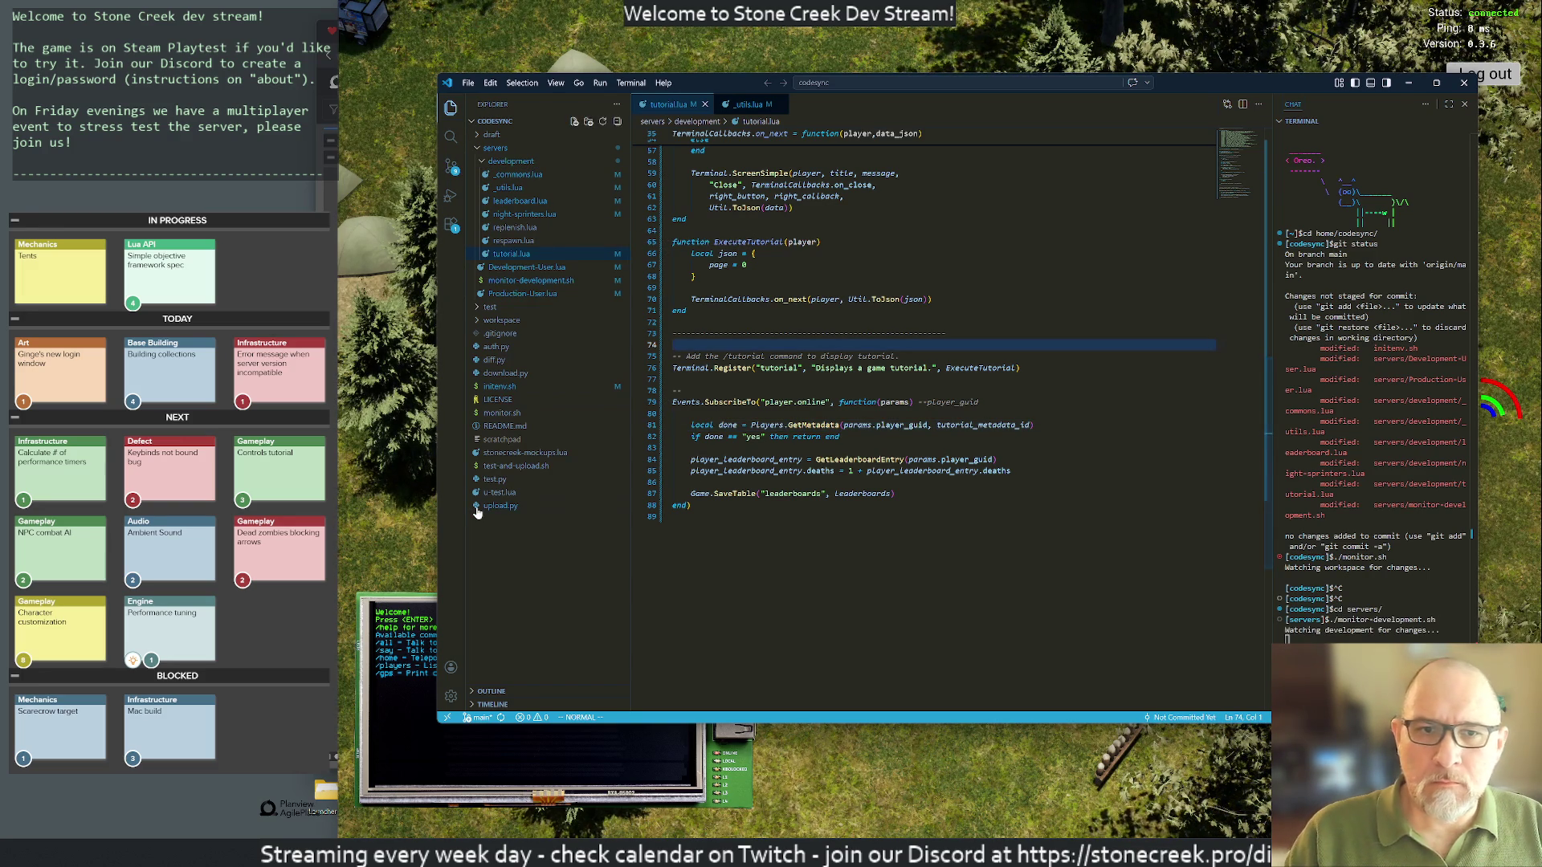
pyautogui.press('o')
pyautogui.press('Escape')
pyautogui.write(':w')
pyautogui.press('Return')
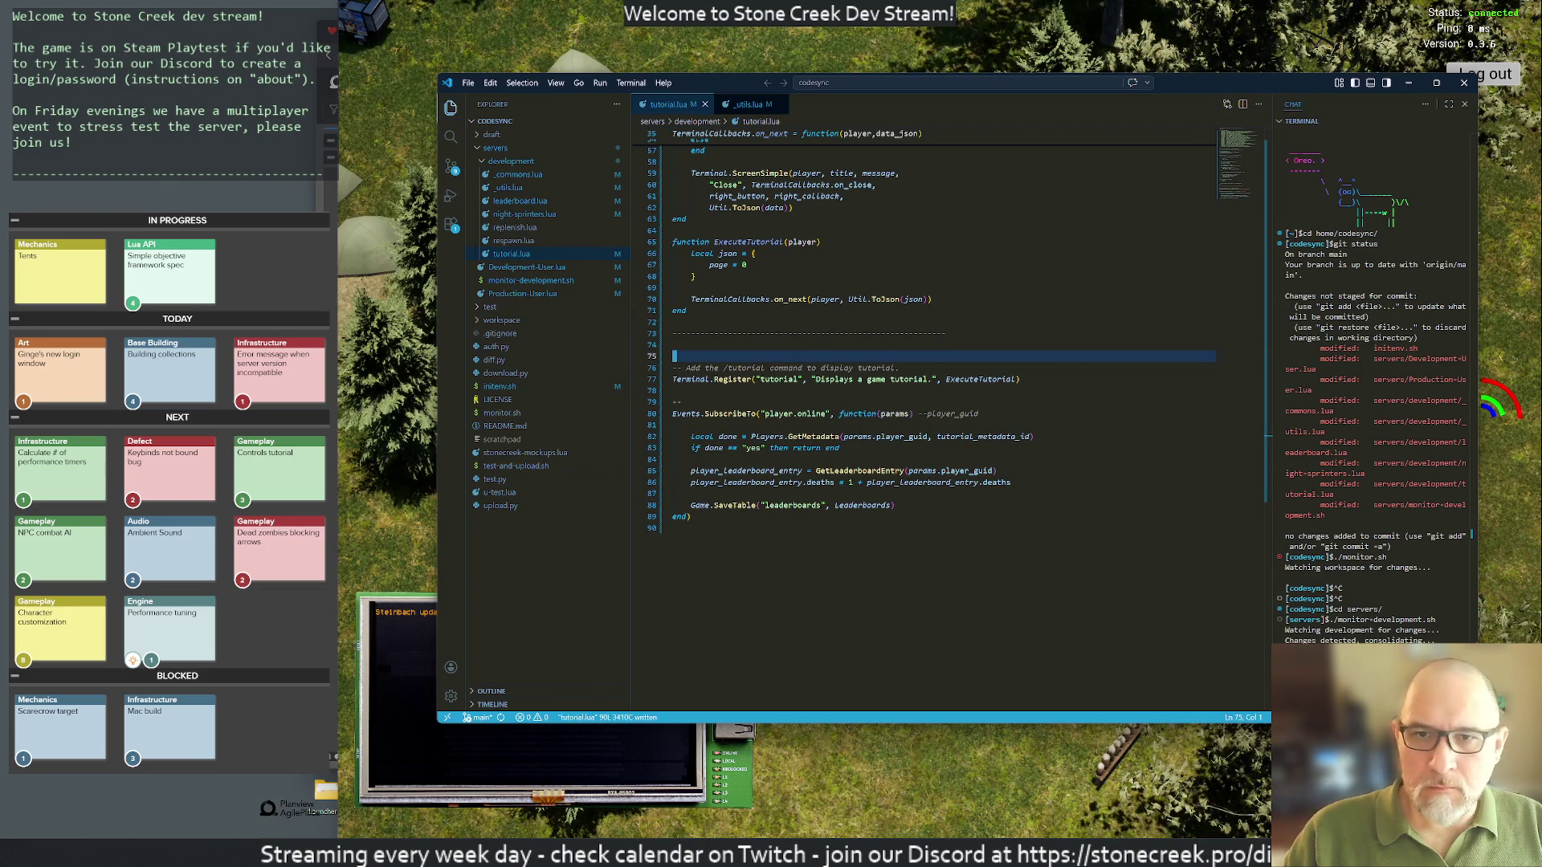
pyautogui.hotkey('alt', 'Tab')
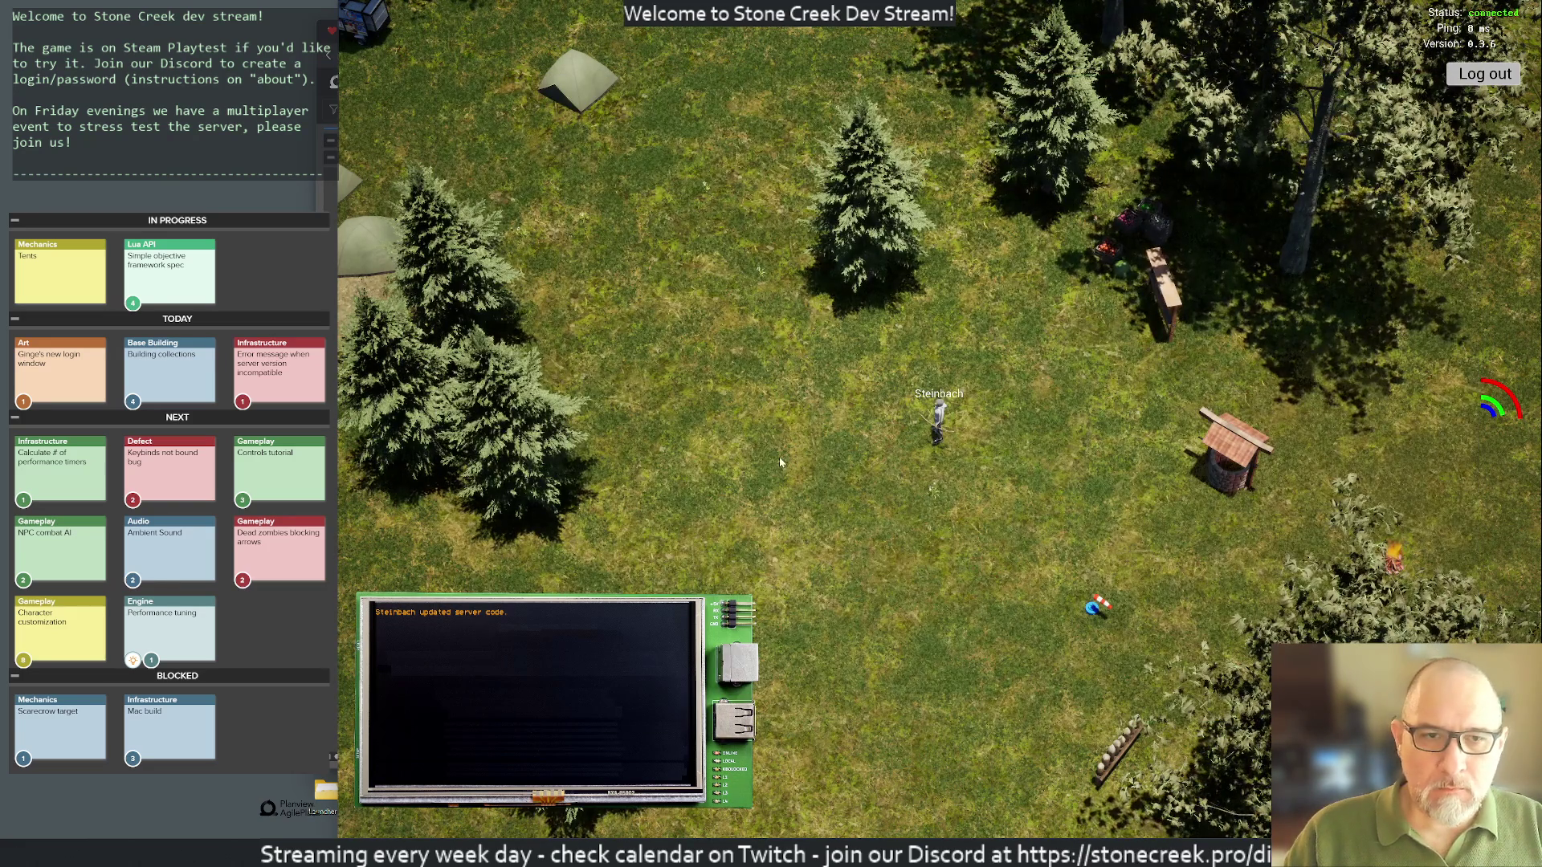
# Step: Start the in-game tutorial with the /tutorial chat command
pyautogui.press('Return')
pyautogui.press('Return')
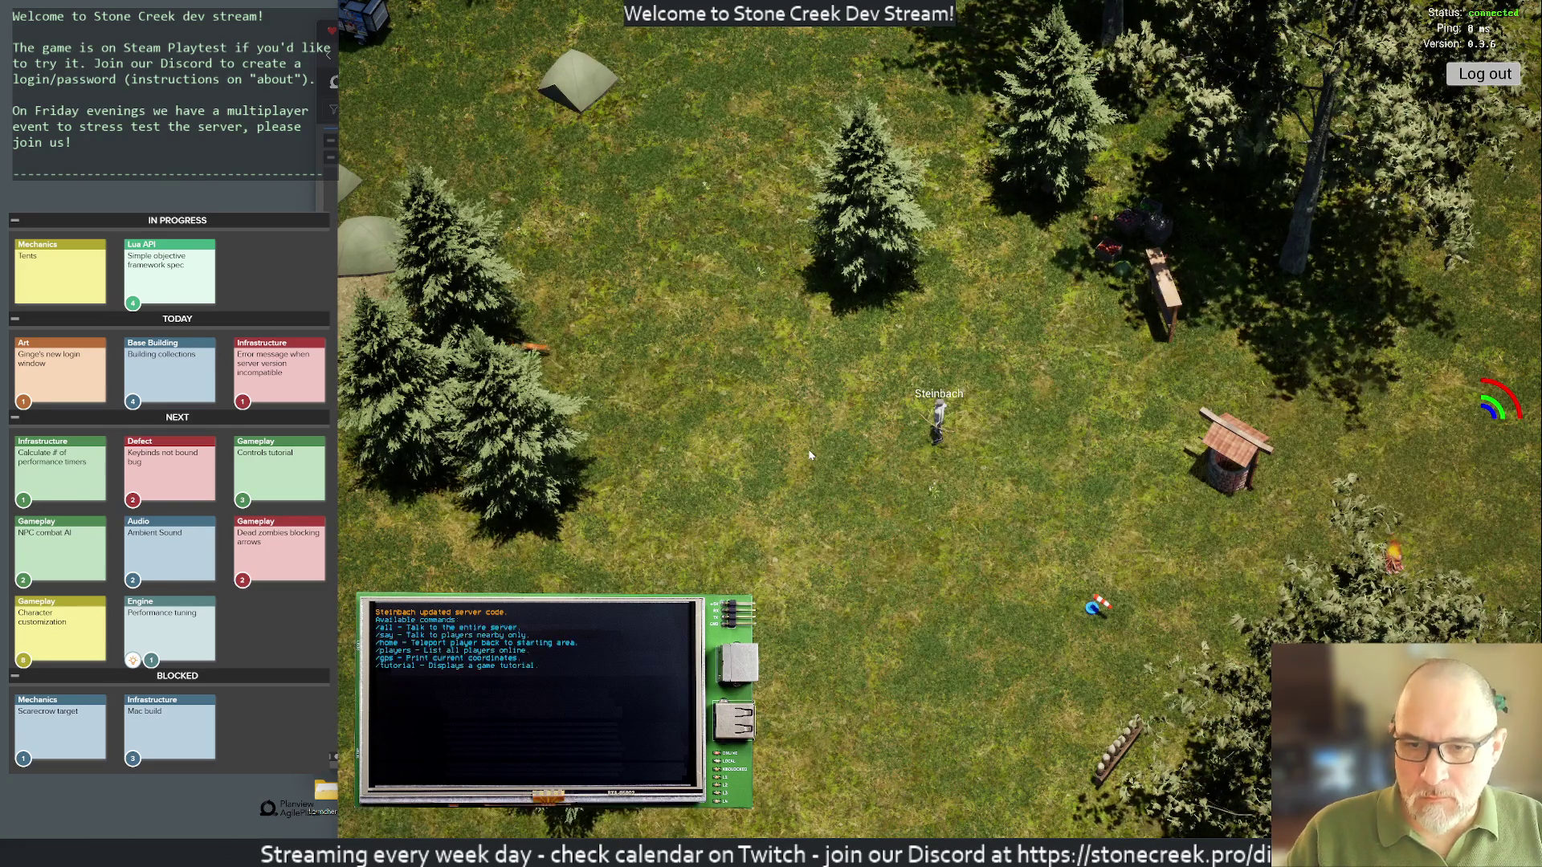
pyautogui.press('Return')
pyautogui.write('al')
pyautogui.press('Return')
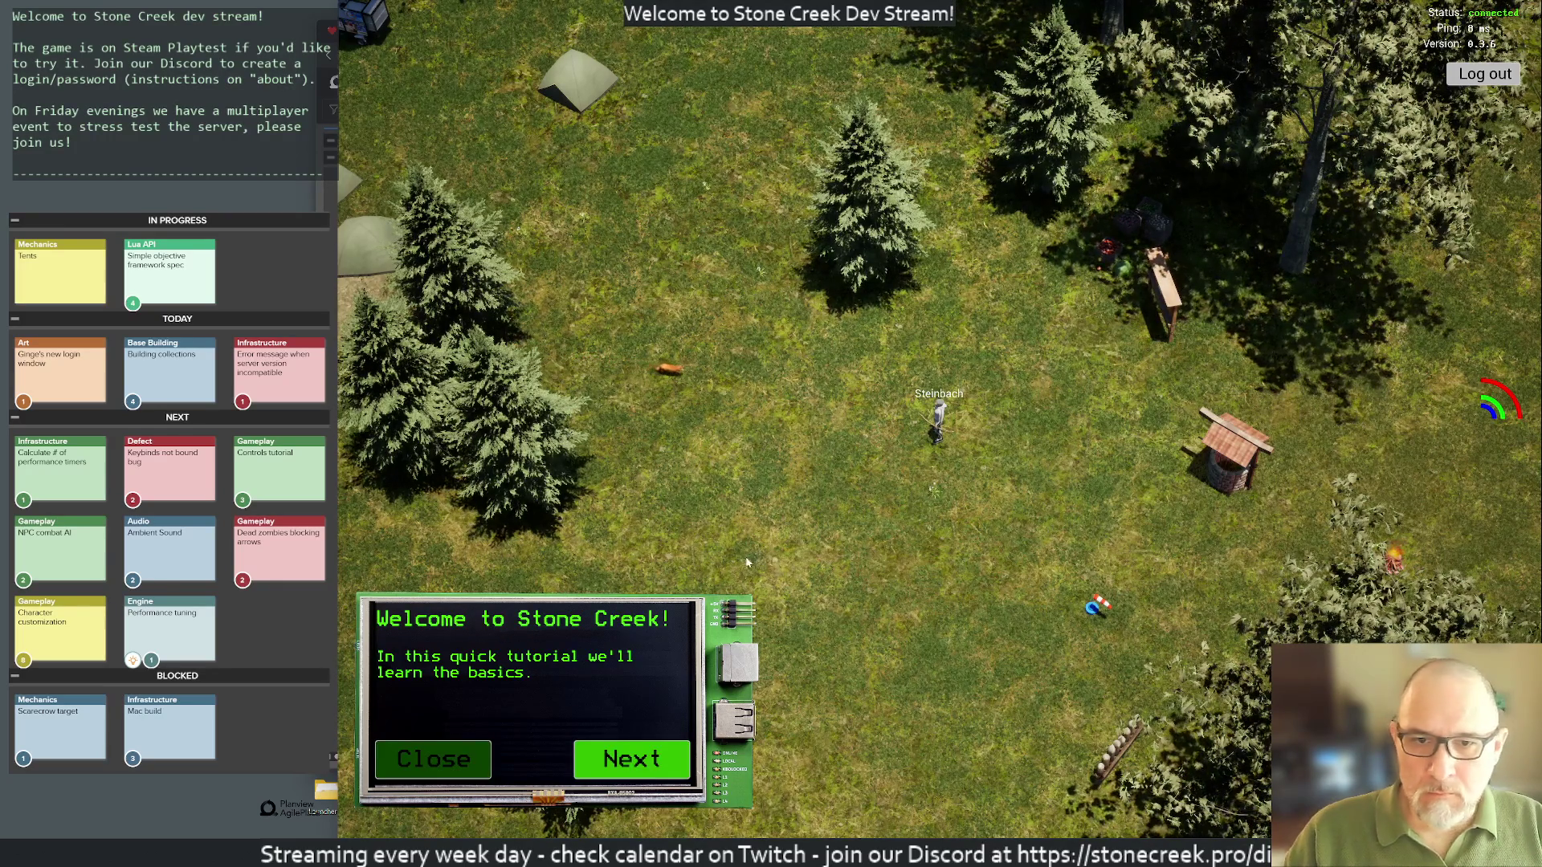
pyautogui.scroll(5, 808, 430)
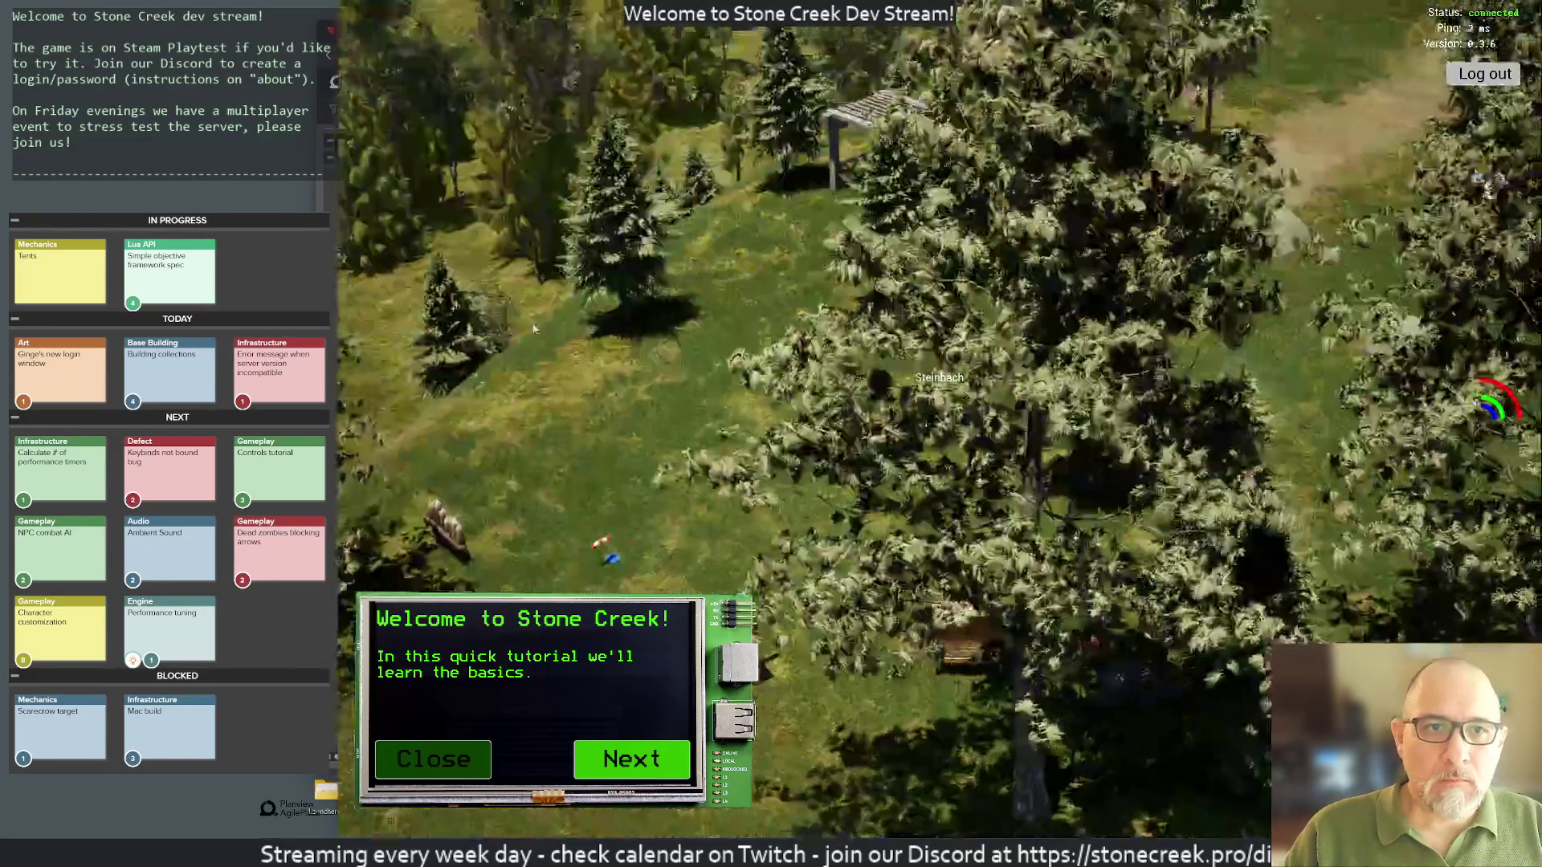
pyautogui.scroll(-5, 483, 334)
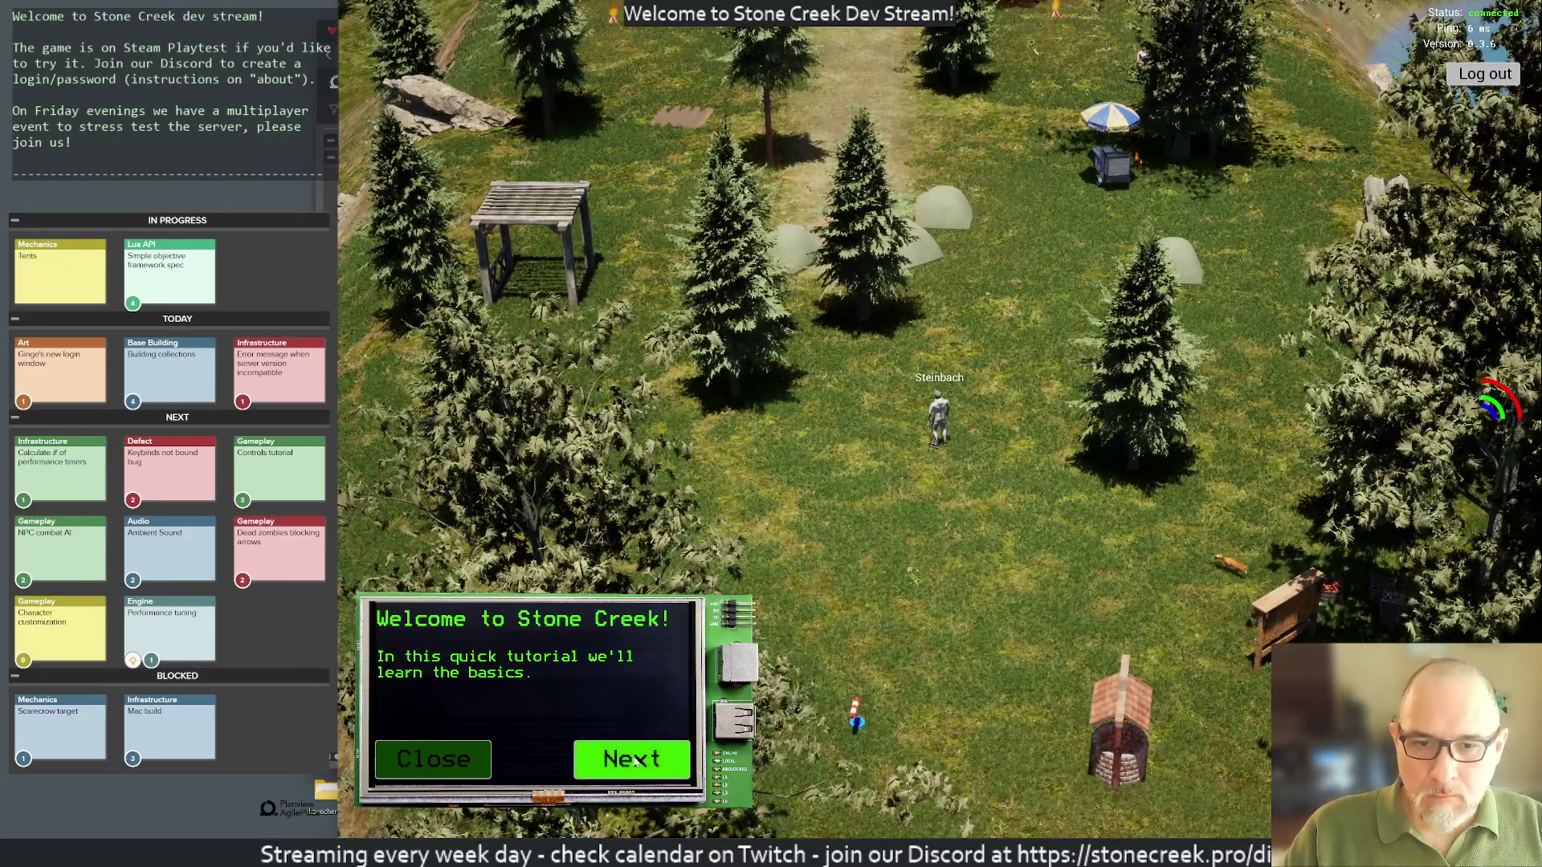
# Step: Work through the Movement tips: walk with W, orbit the camera, zoom with the wheel, open the map with M
pyautogui.click(635, 762)
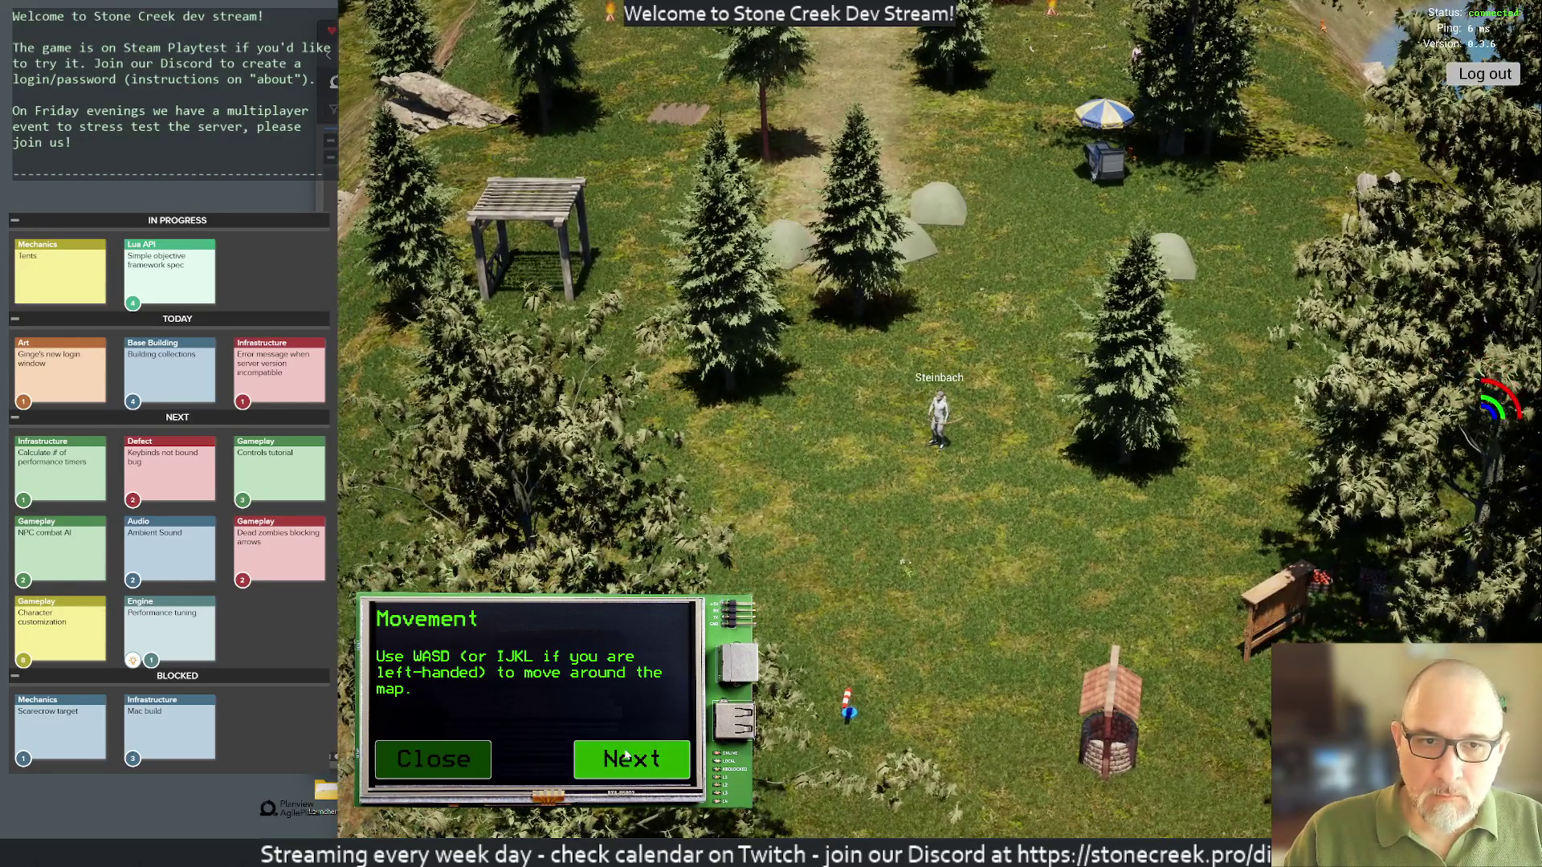
pyautogui.click(626, 755)
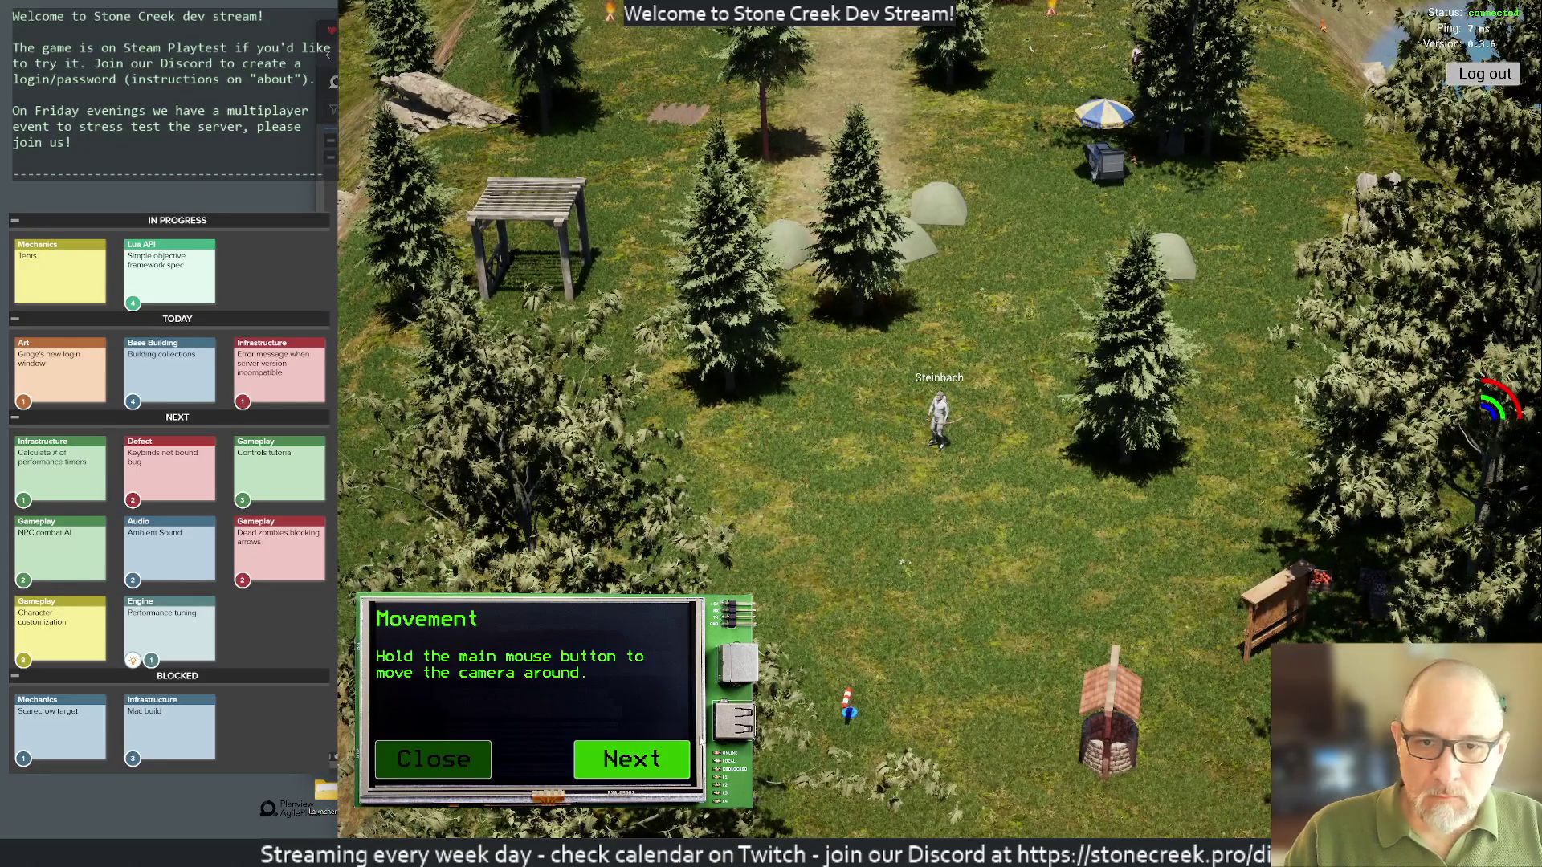
pyautogui.press('w')
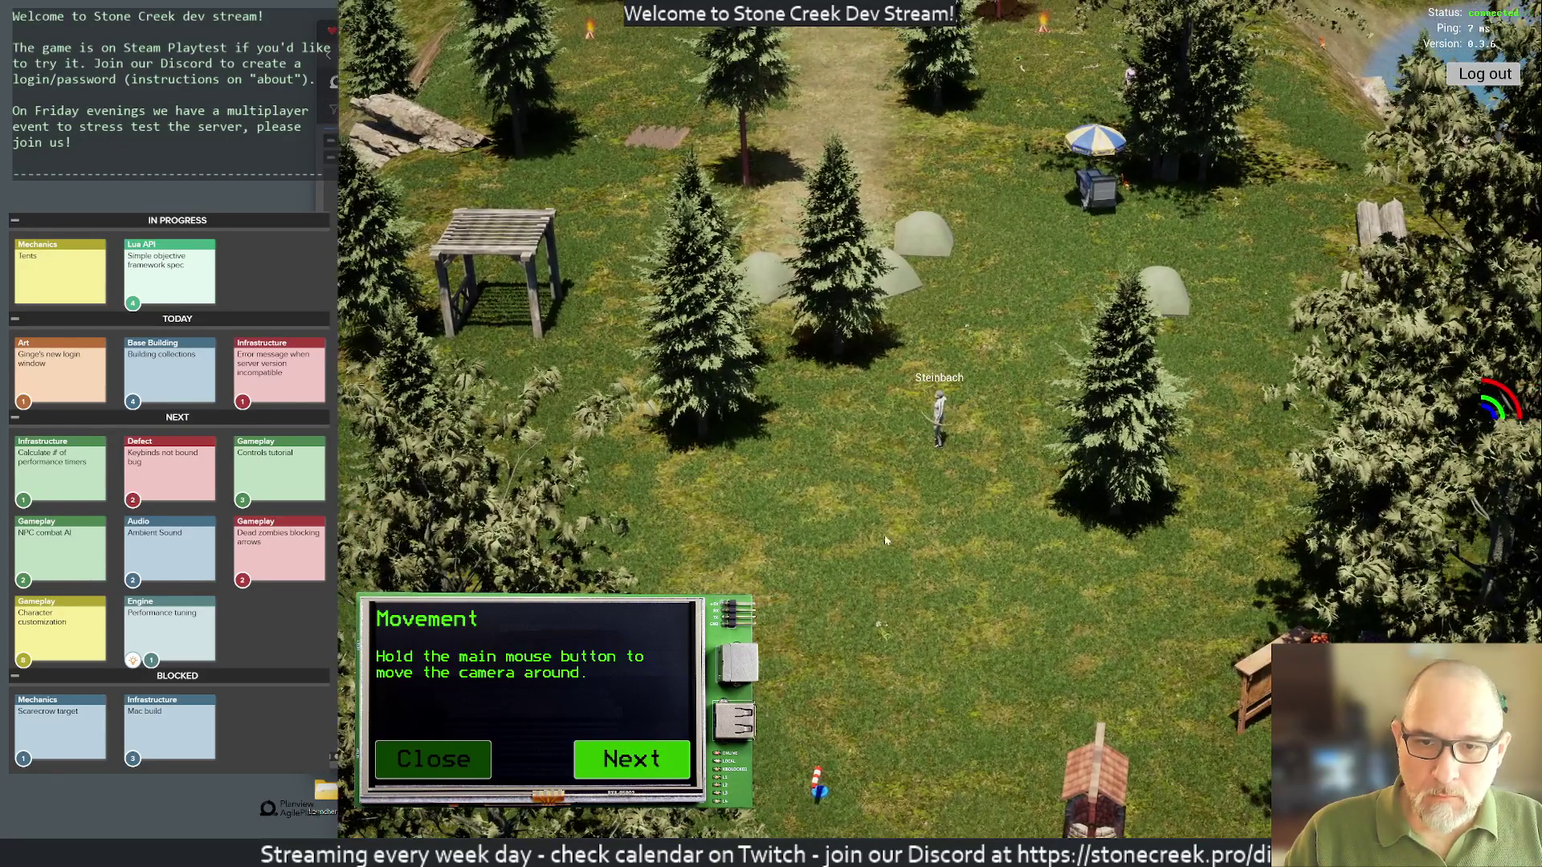
pyautogui.moveTo(886, 540)
pyautogui.mouseDown()
pyautogui.moveTo(919, 586)
pyautogui.moveTo(894, 579)
pyautogui.mouseUp()
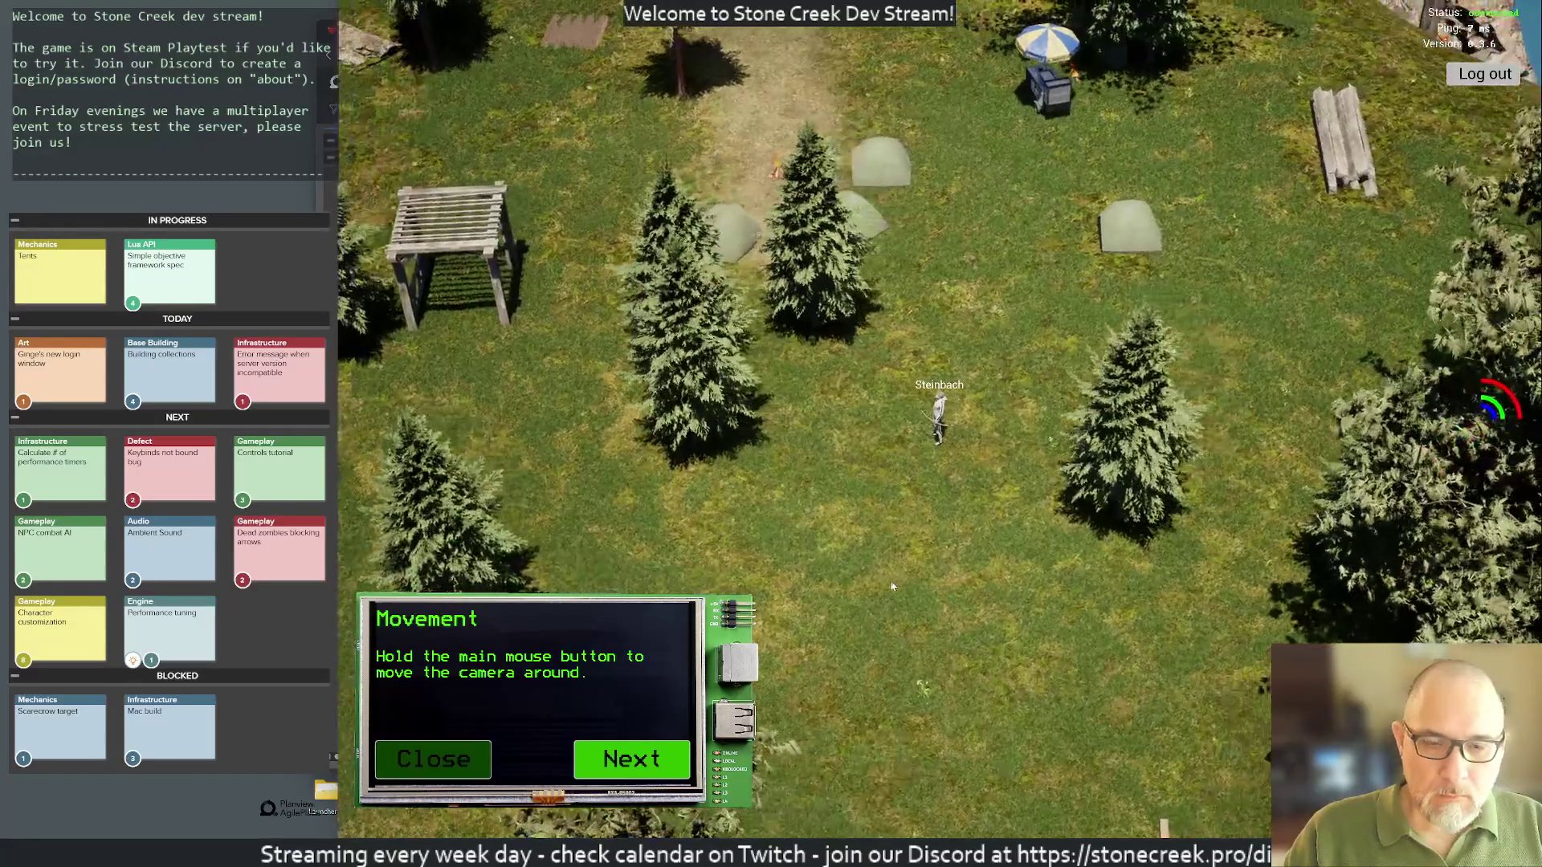
pyautogui.click(650, 763)
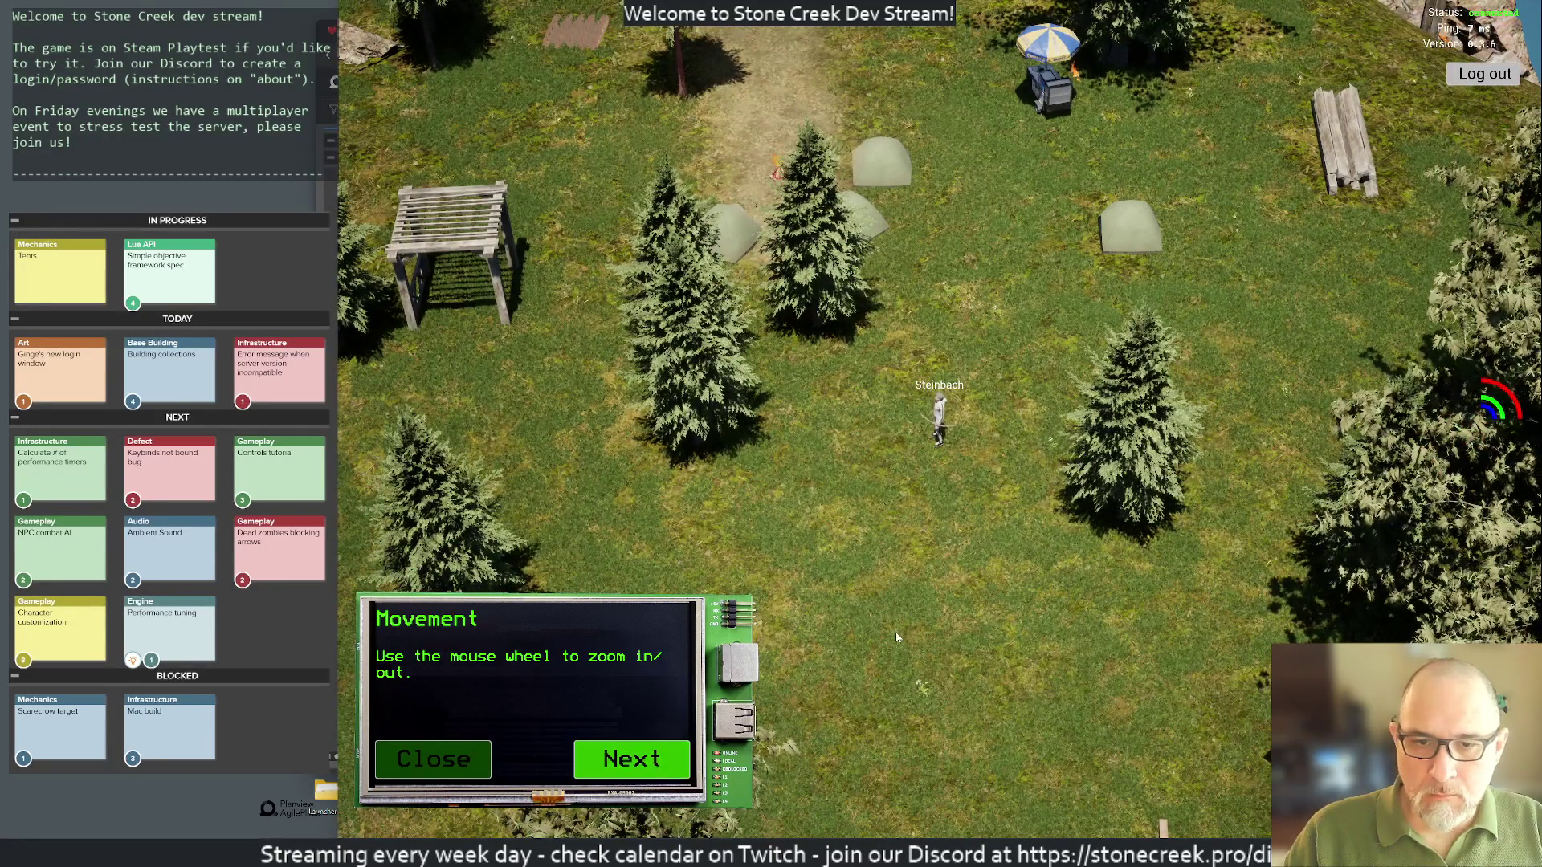
pyautogui.scroll(3, 890, 638)
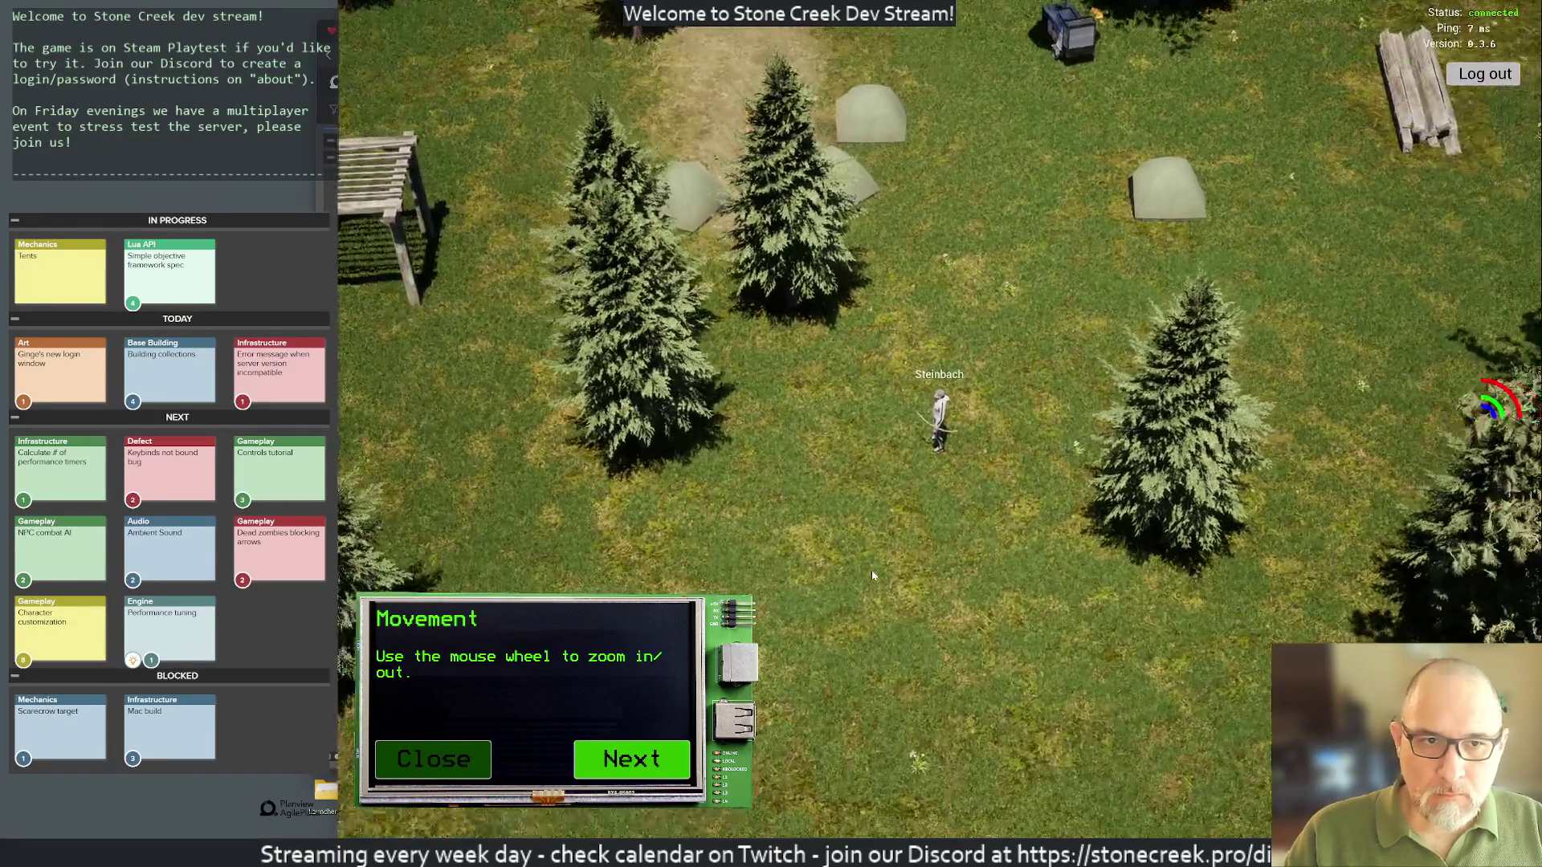
pyautogui.scroll(-2, 874, 576)
pyautogui.scroll(3, 874, 578)
pyautogui.scroll(-3, 875, 581)
pyautogui.scroll(3, 876, 586)
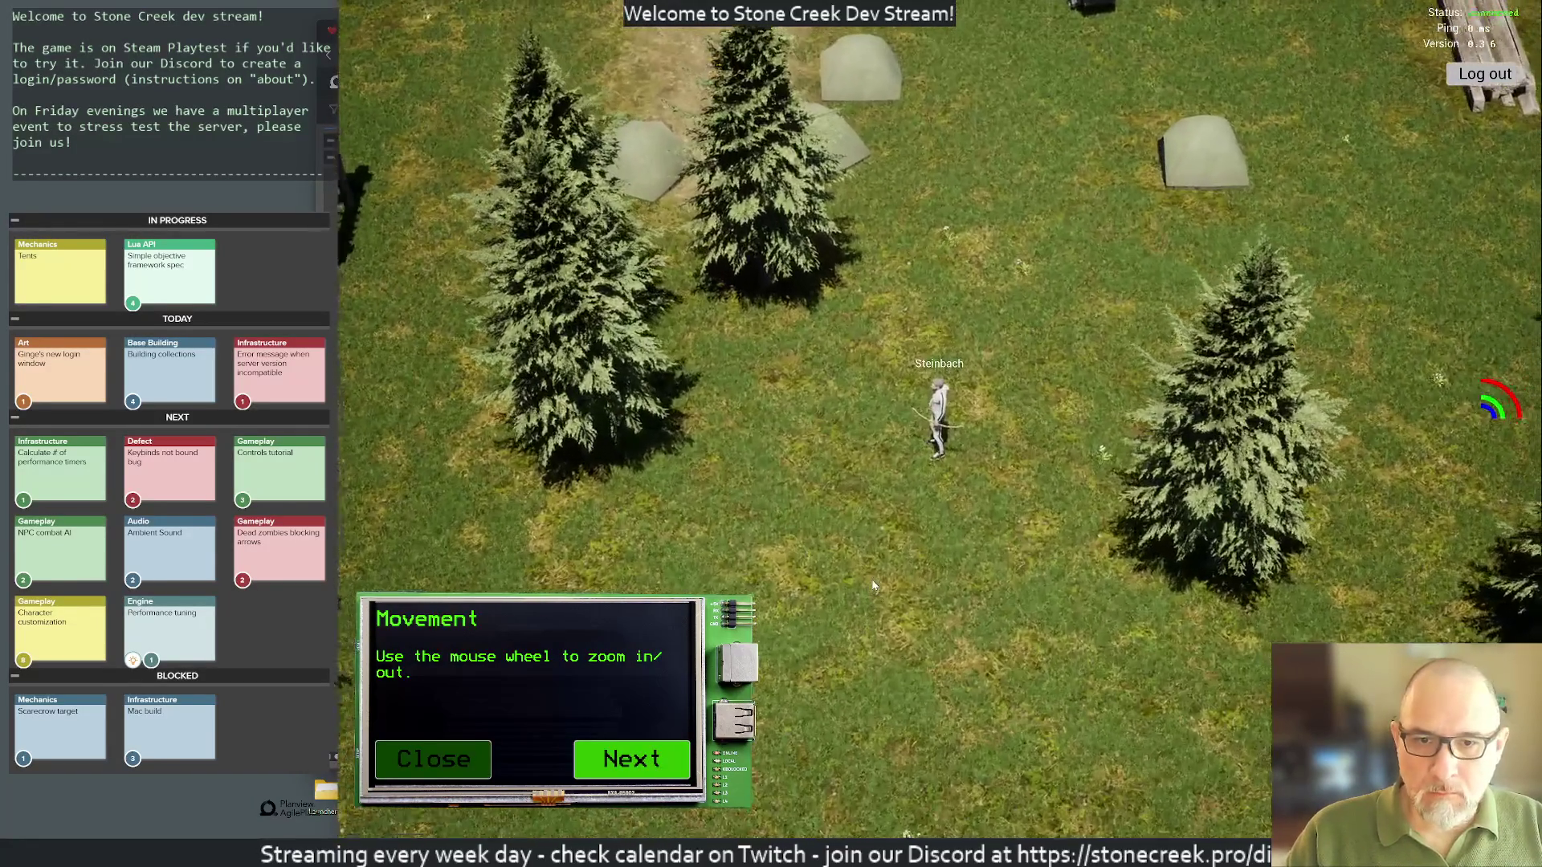
pyautogui.scroll(-3, 873, 585)
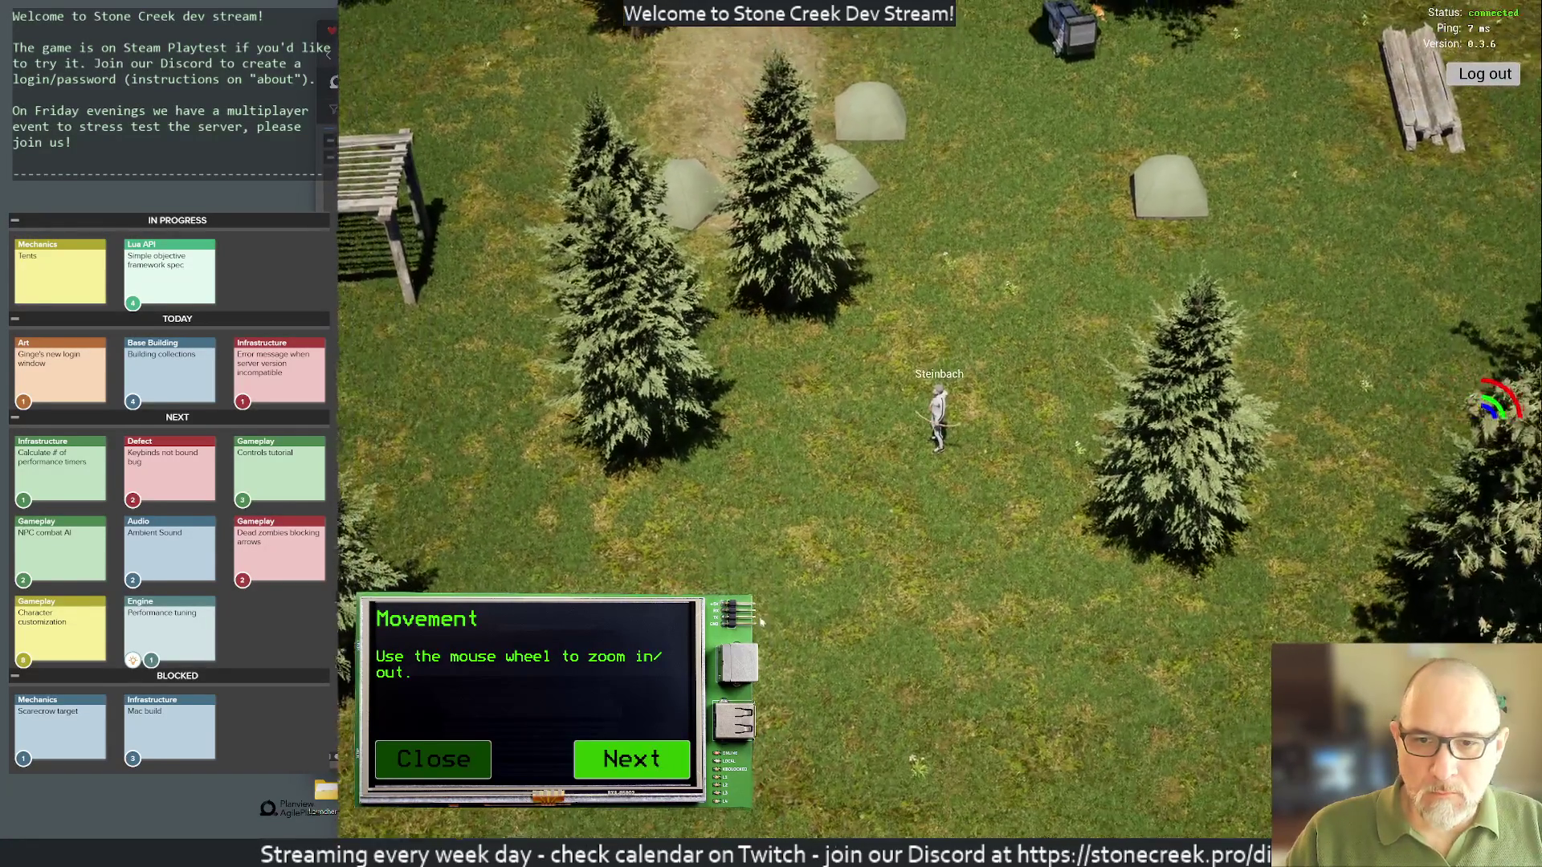
pyautogui.click(685, 746)
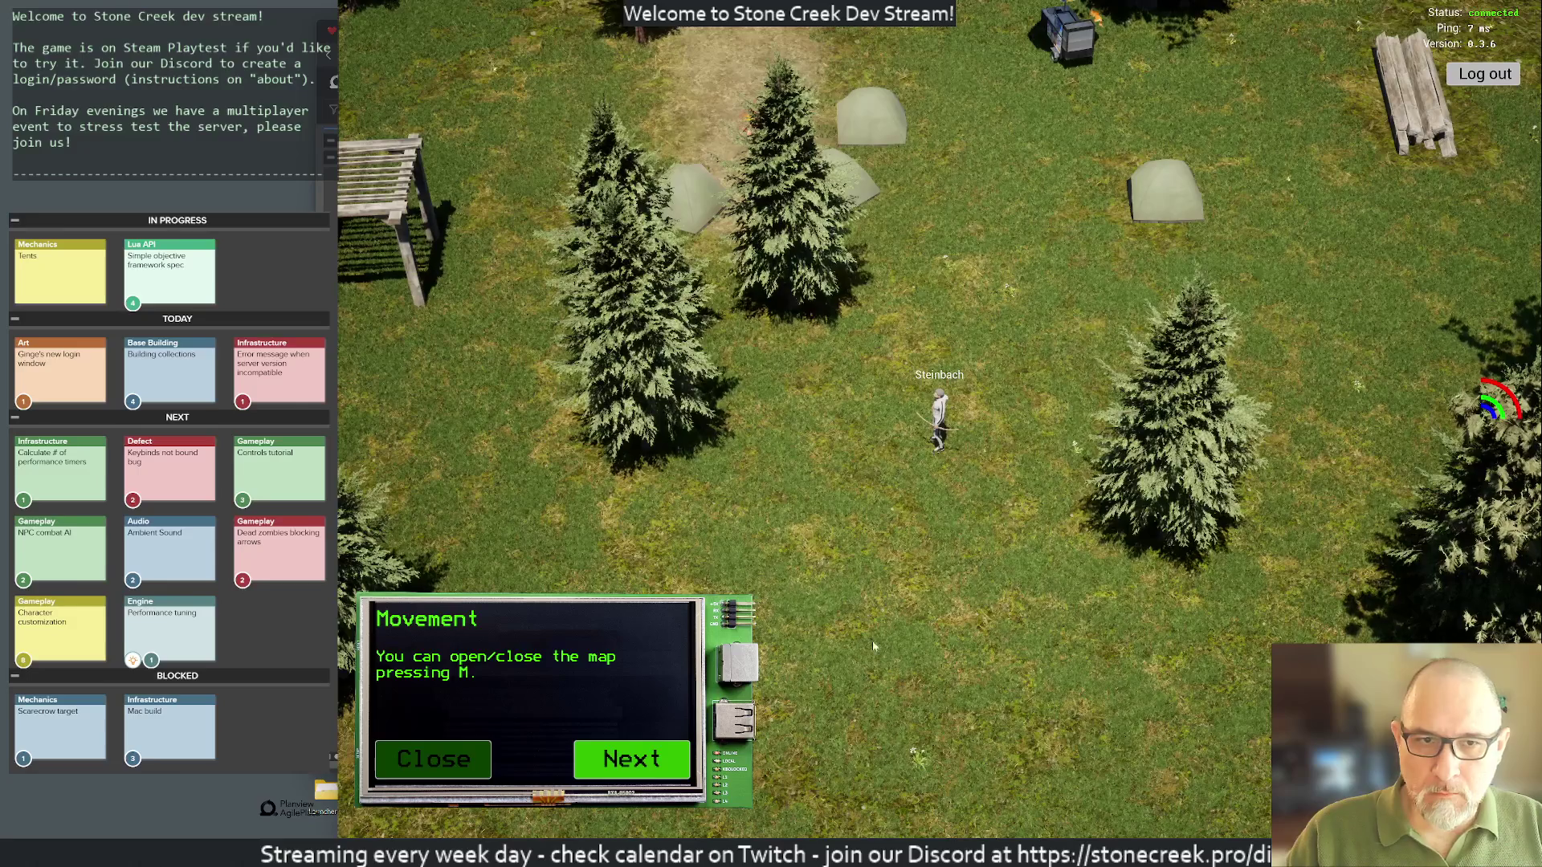
pyautogui.press('m')
pyautogui.press('m')
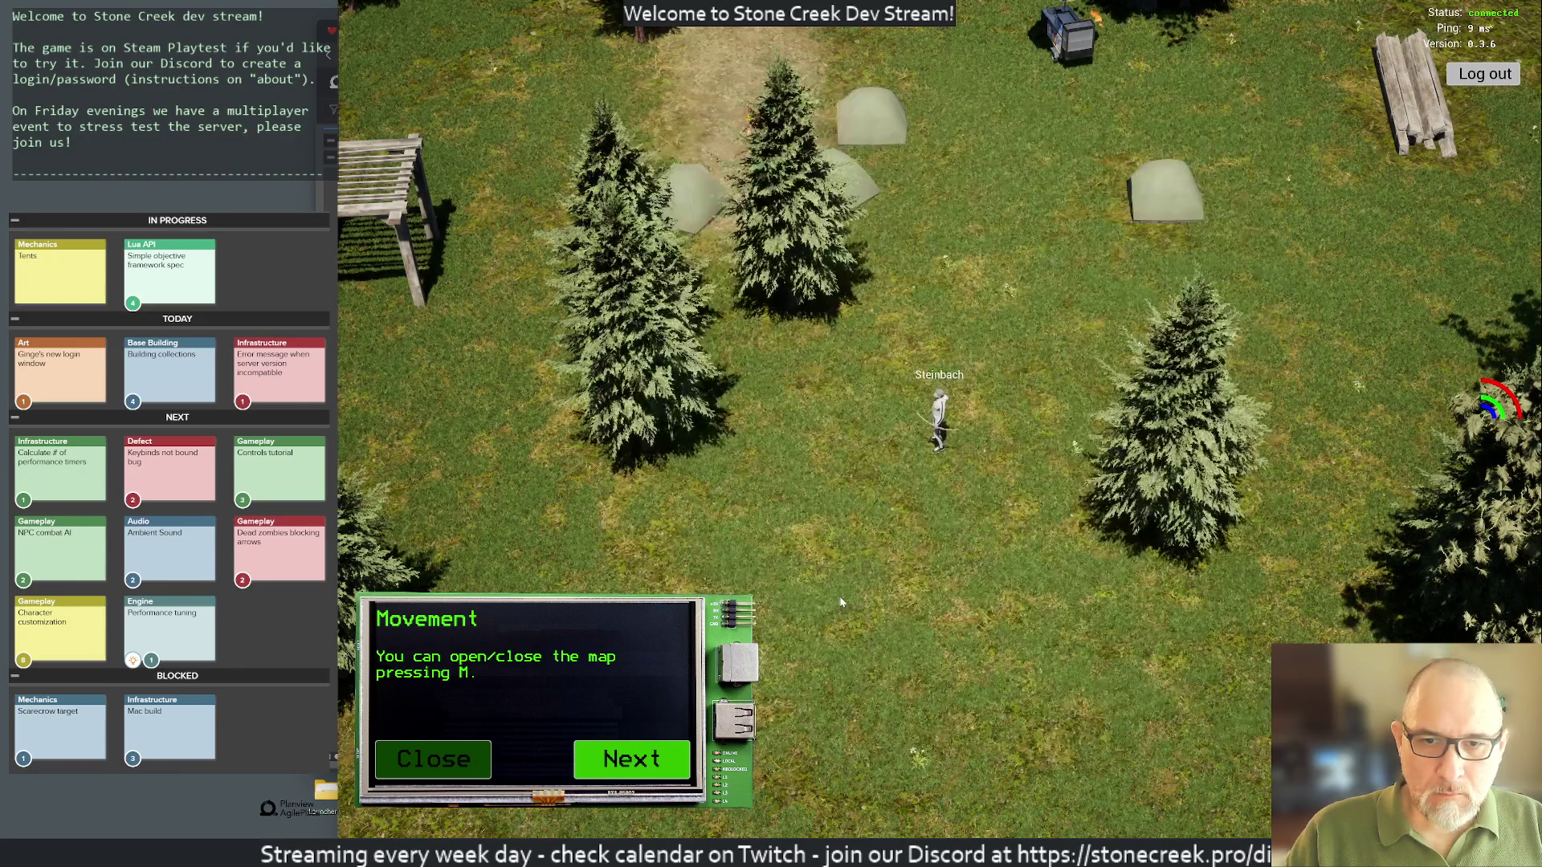
# Step: Go through the Terminal pages, toggling the mini-computer input with ENTER, up to the /help tip
pyautogui.click(684, 747)
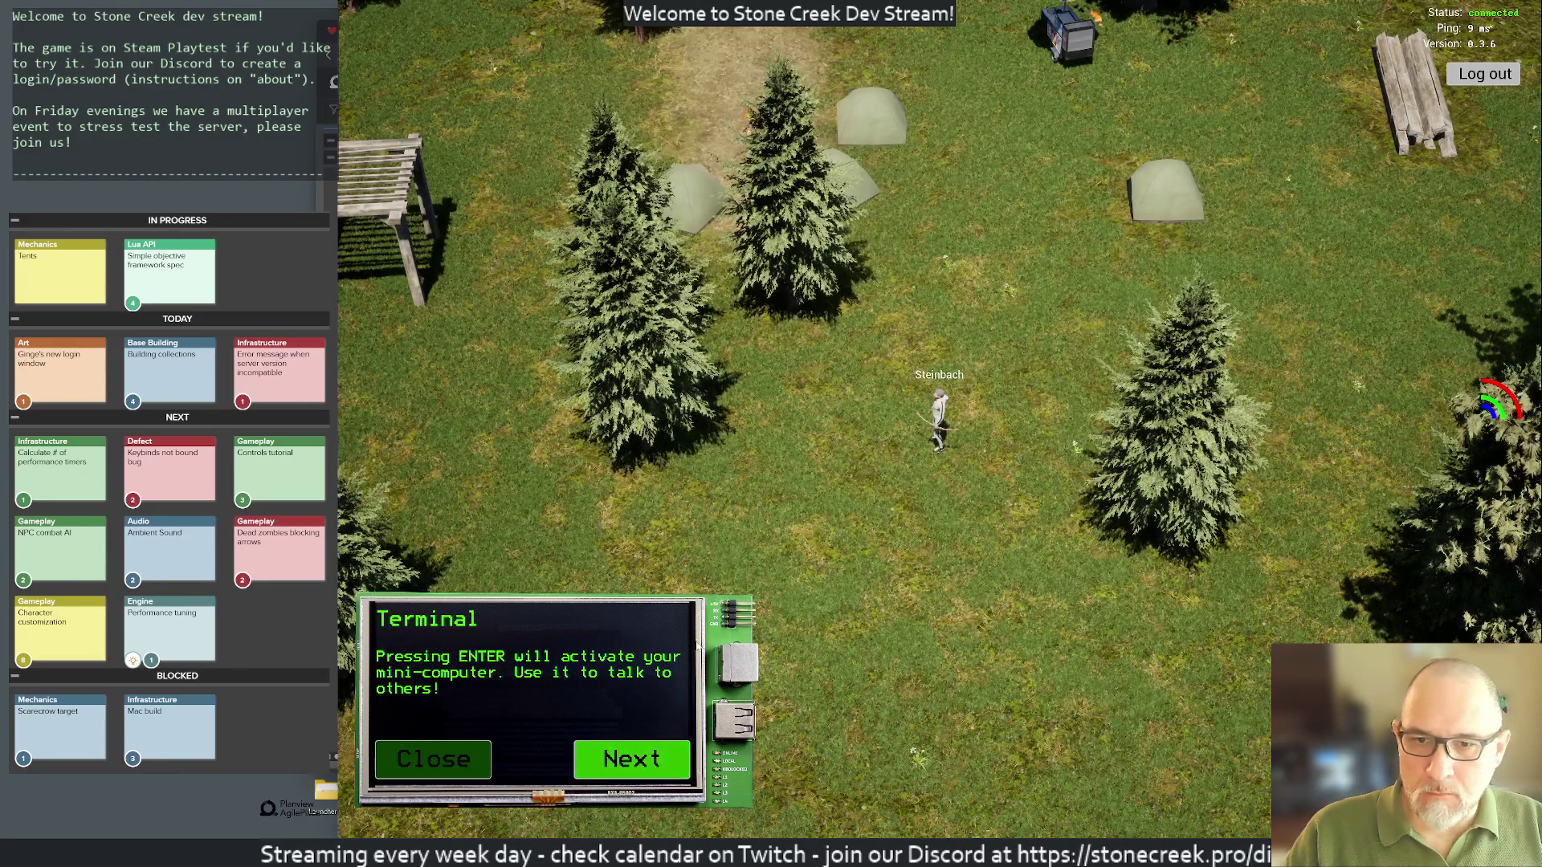
pyautogui.press('Return')
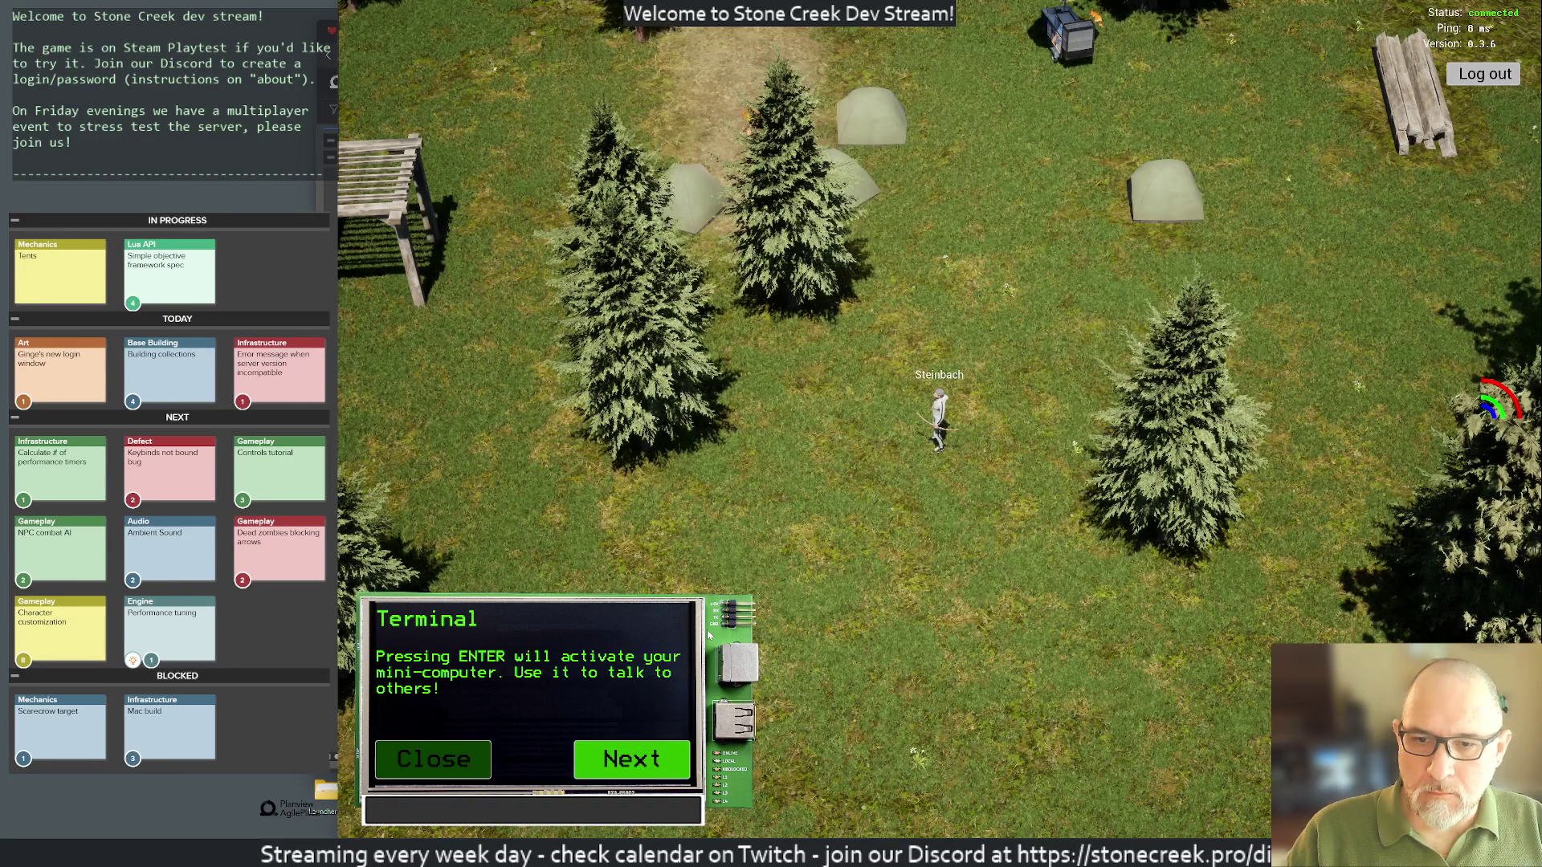
pyautogui.press('Return')
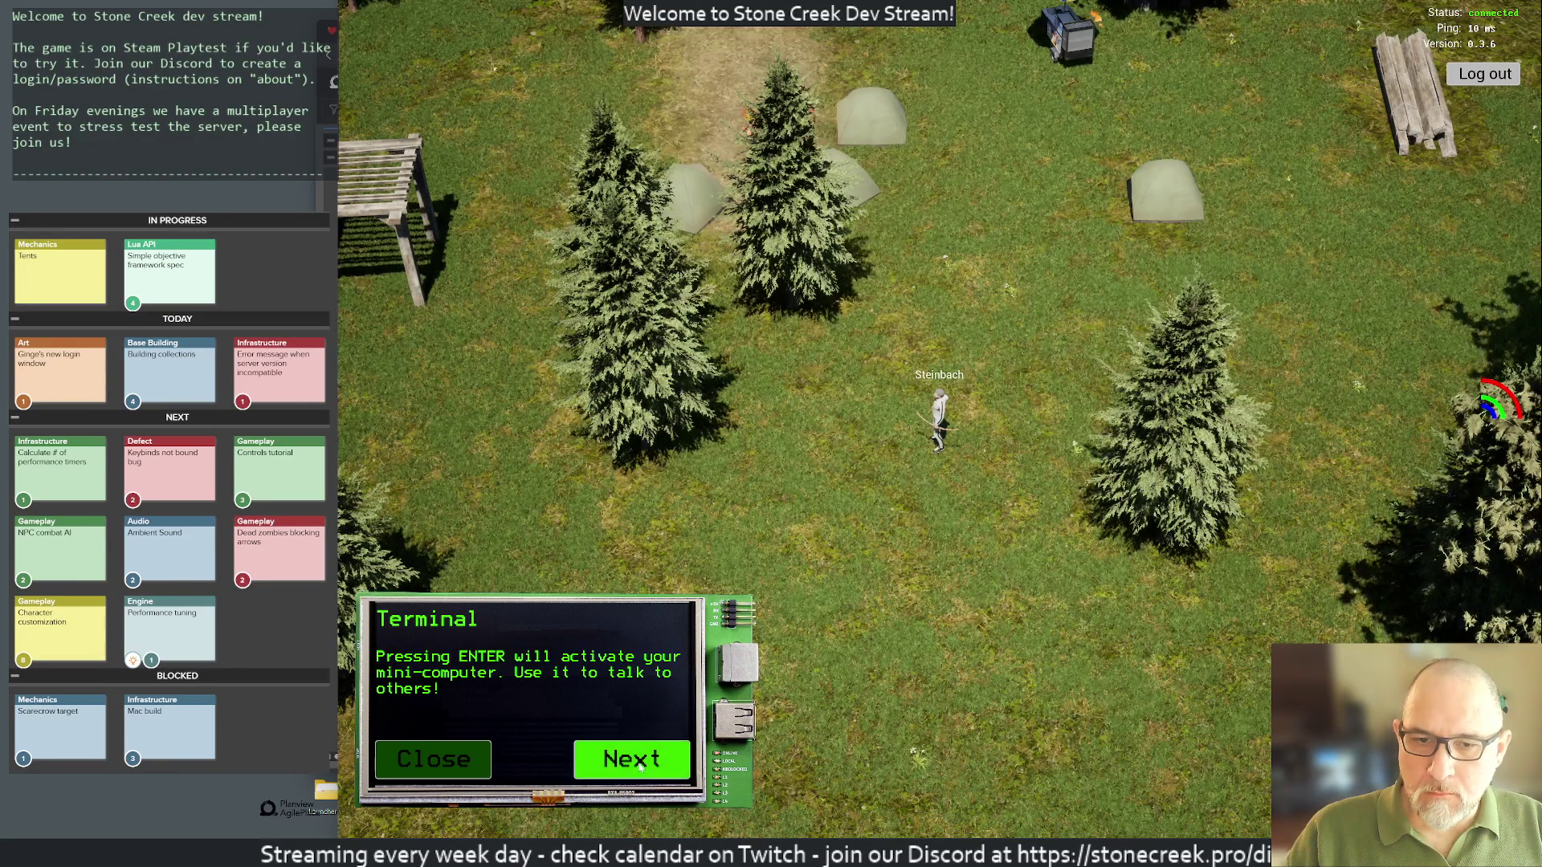
pyautogui.click(640, 767)
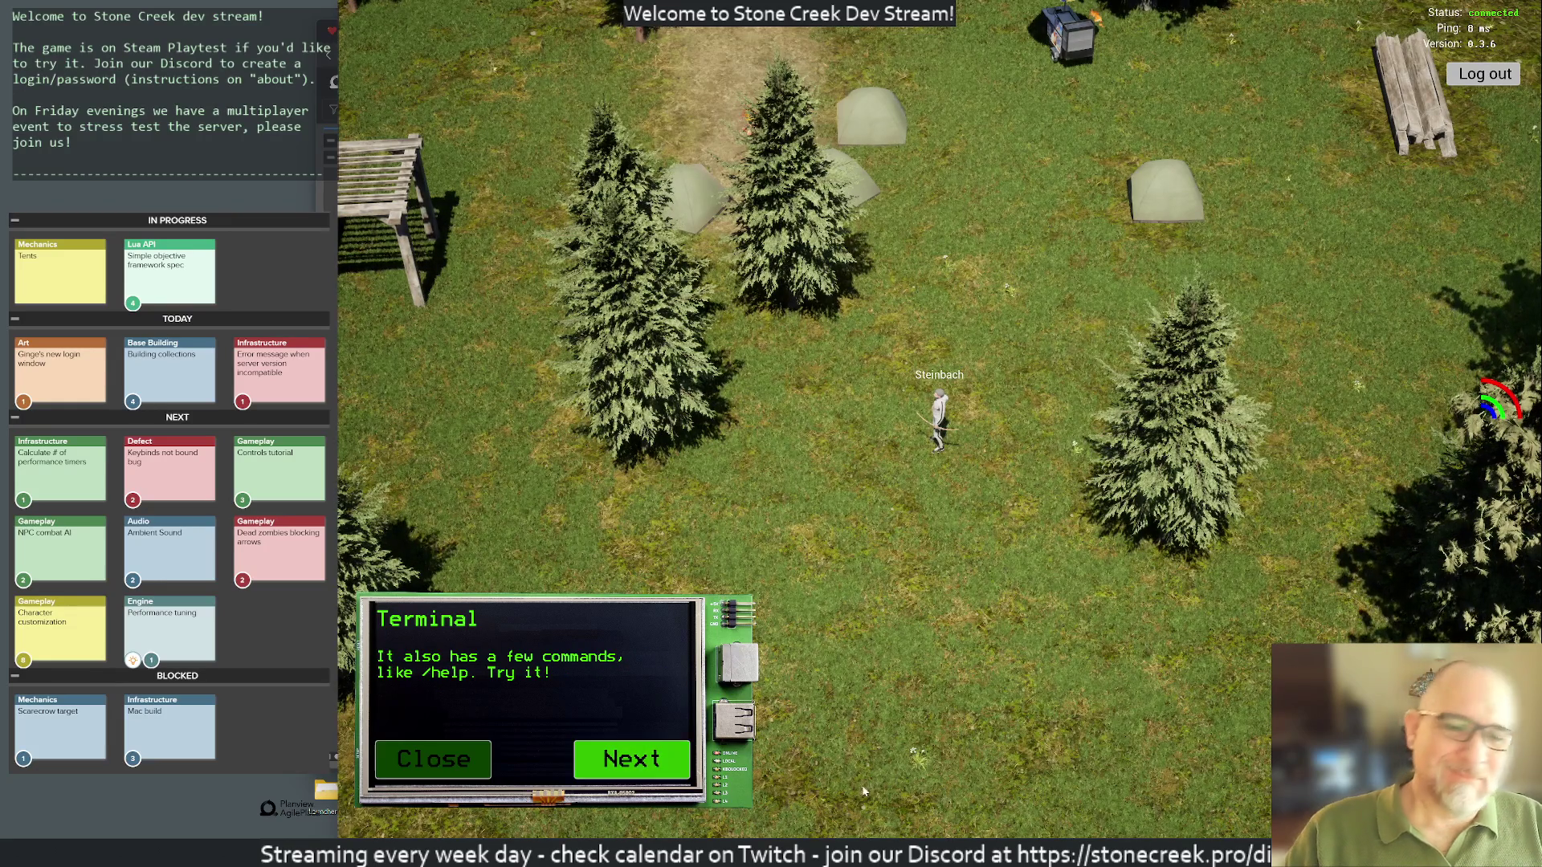
pyautogui.hotkey('alt', 'Tab')
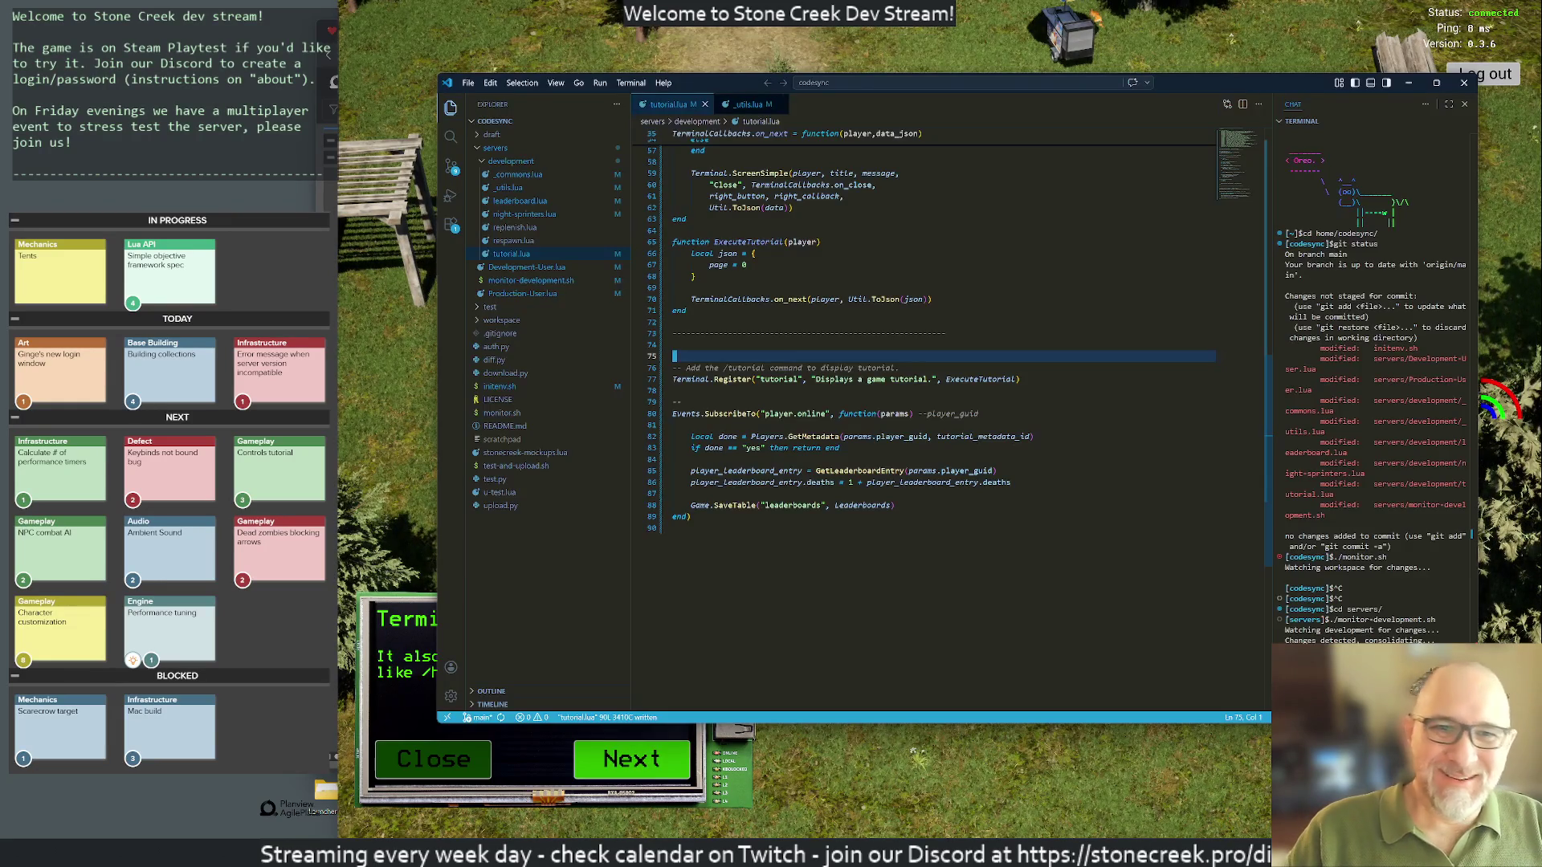
# Step: In tutorial.lua, cut the three Terminal steps and paste them above the Questions step
pyautogui.click(744, 104)
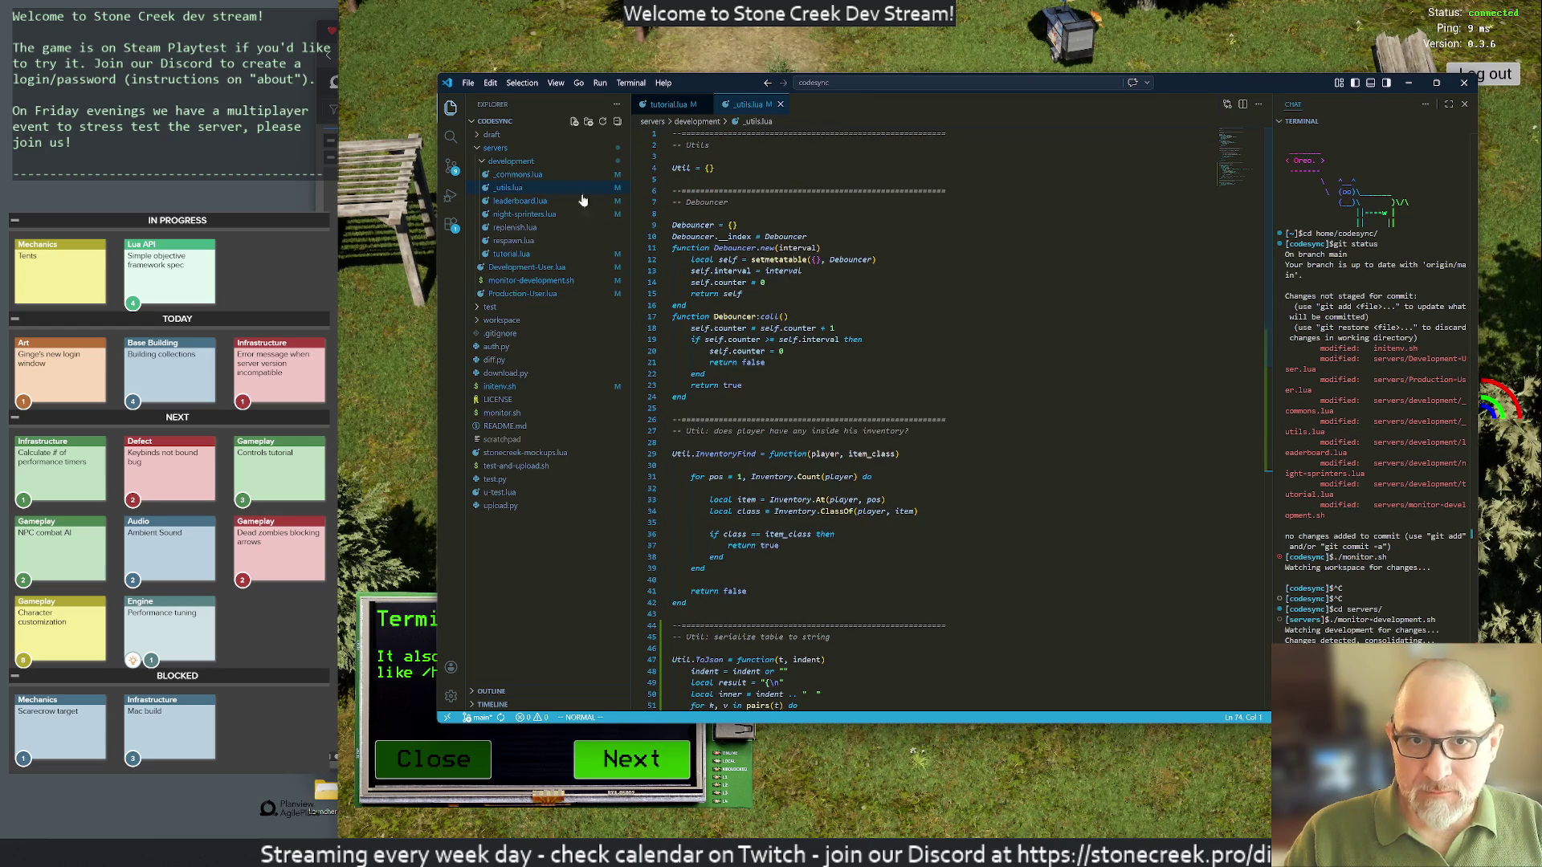
pyautogui.click(675, 110)
pyautogui.scroll(10, 883, 401)
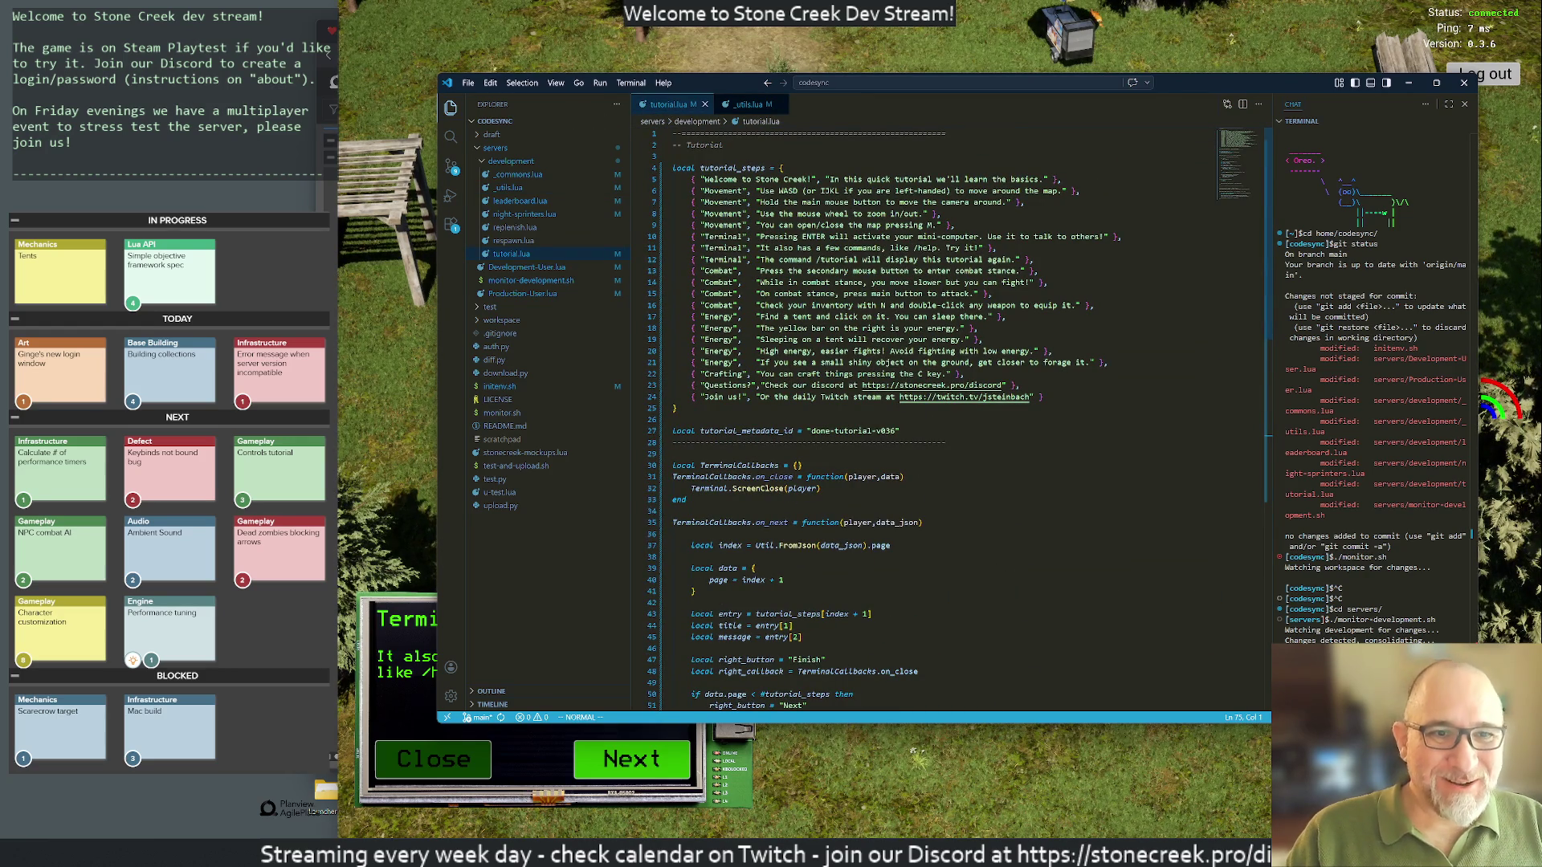
pyautogui.click(858, 247)
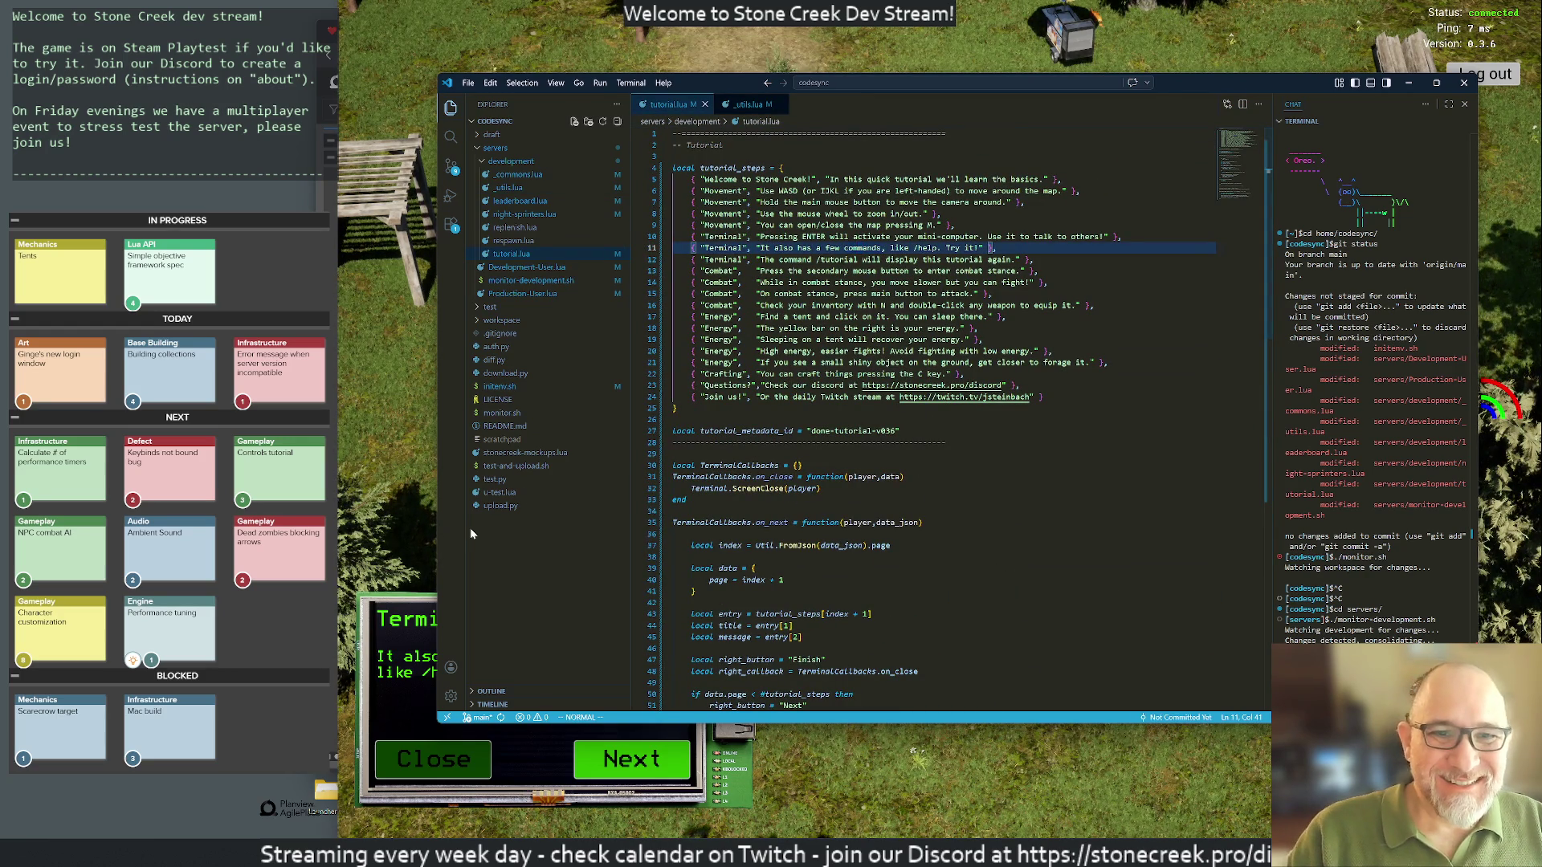
pyautogui.press('k')
pyautogui.press('3')
pyautogui.press('d')
pyautogui.press('d')
pyautogui.press('j')
pyautogui.press('j')
pyautogui.press('j')
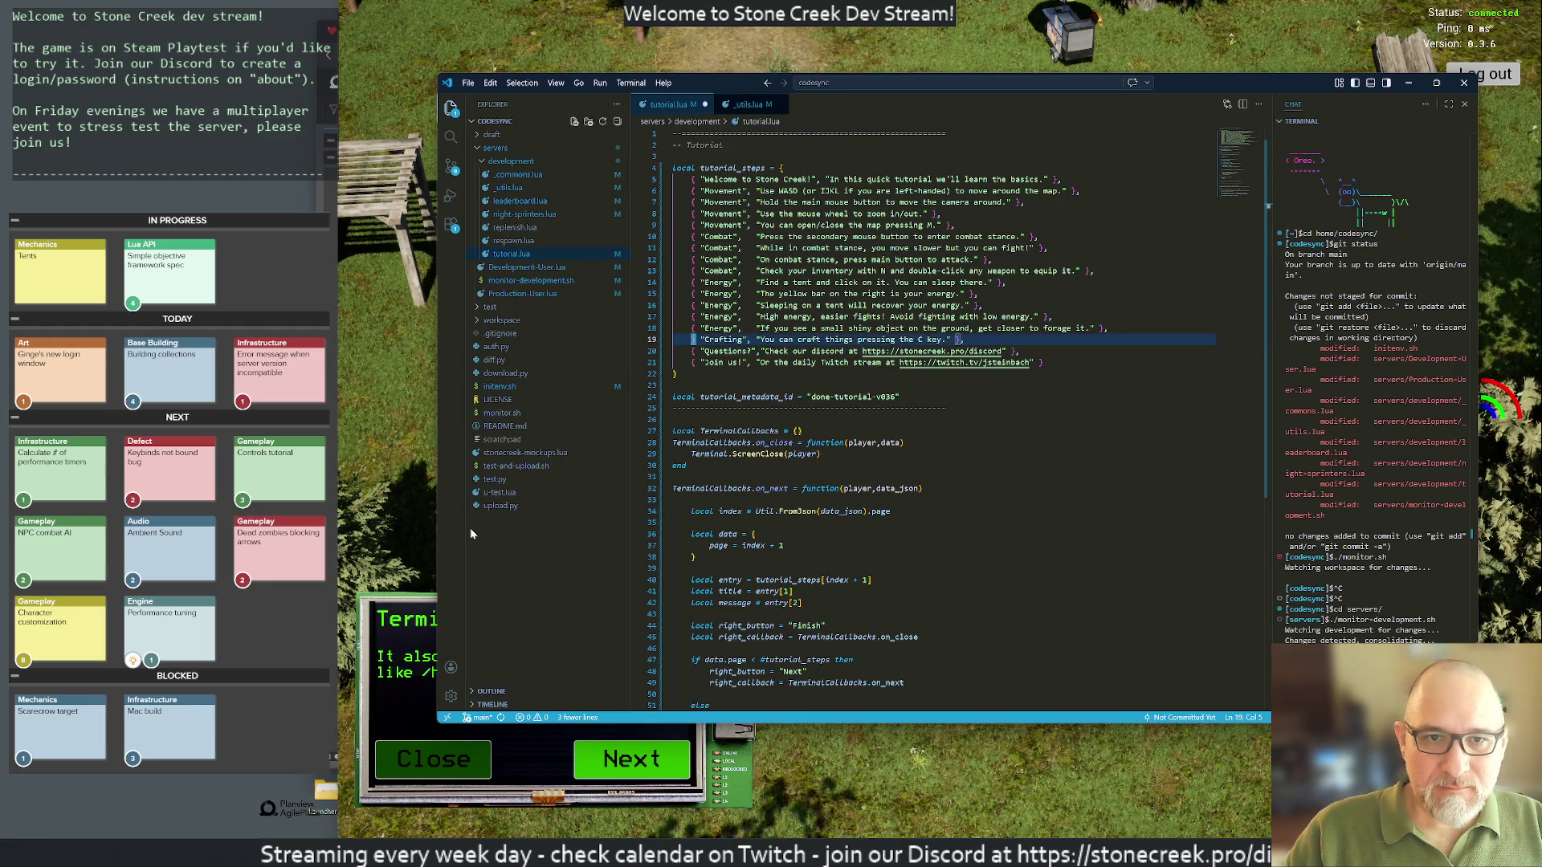
pyautogui.hotkey('shift', 'p')
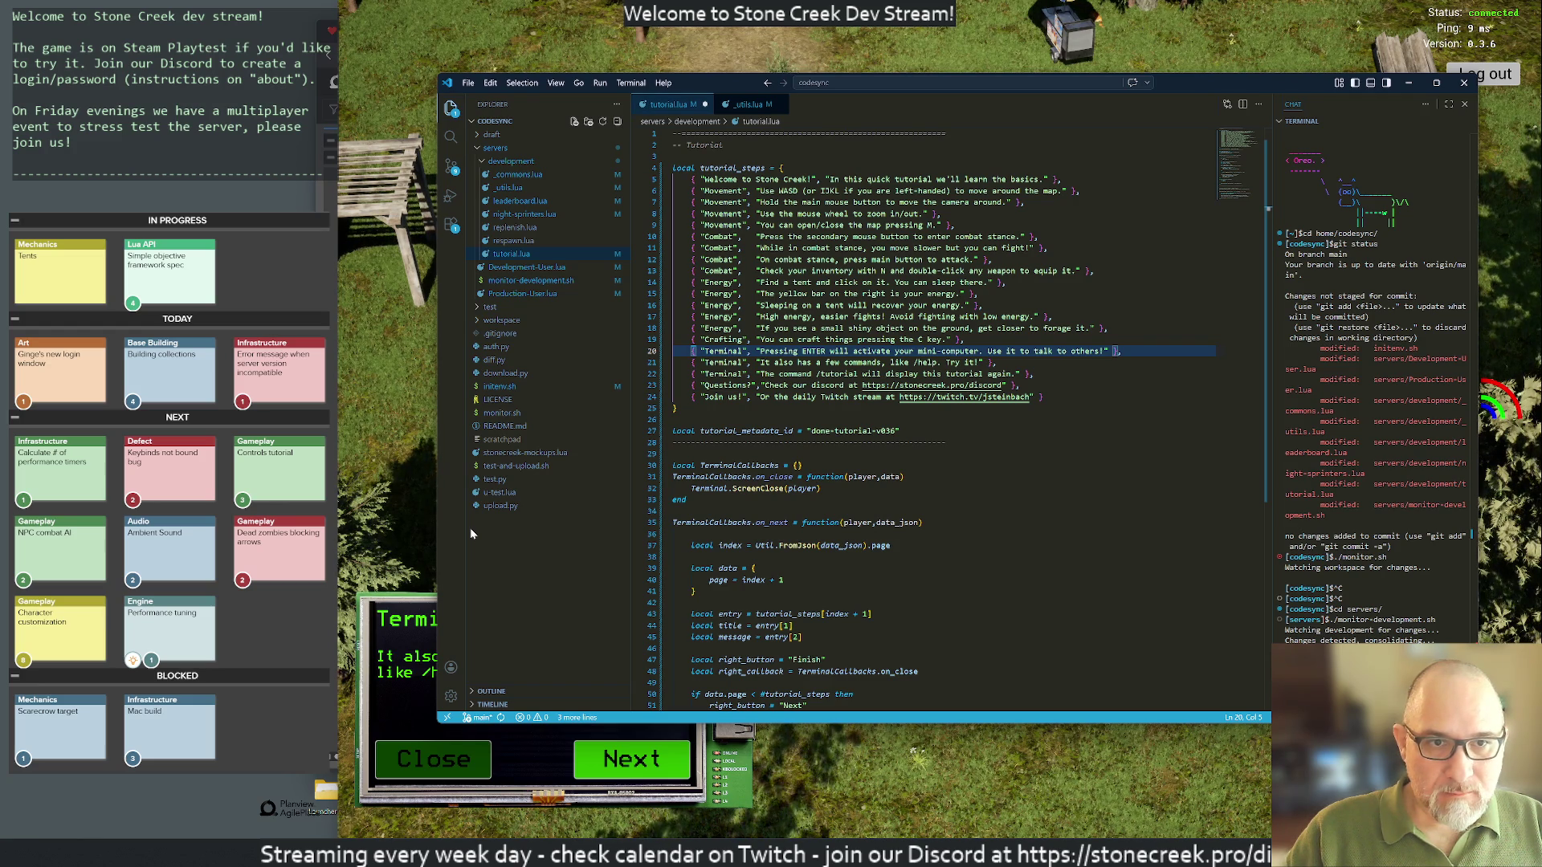
# Step: Move the Terminal steps after Join us, try retitling one 'One last thing', then undo it
pyautogui.hotkey('shift', 'v')
pyautogui.press('j')
pyautogui.press('j')
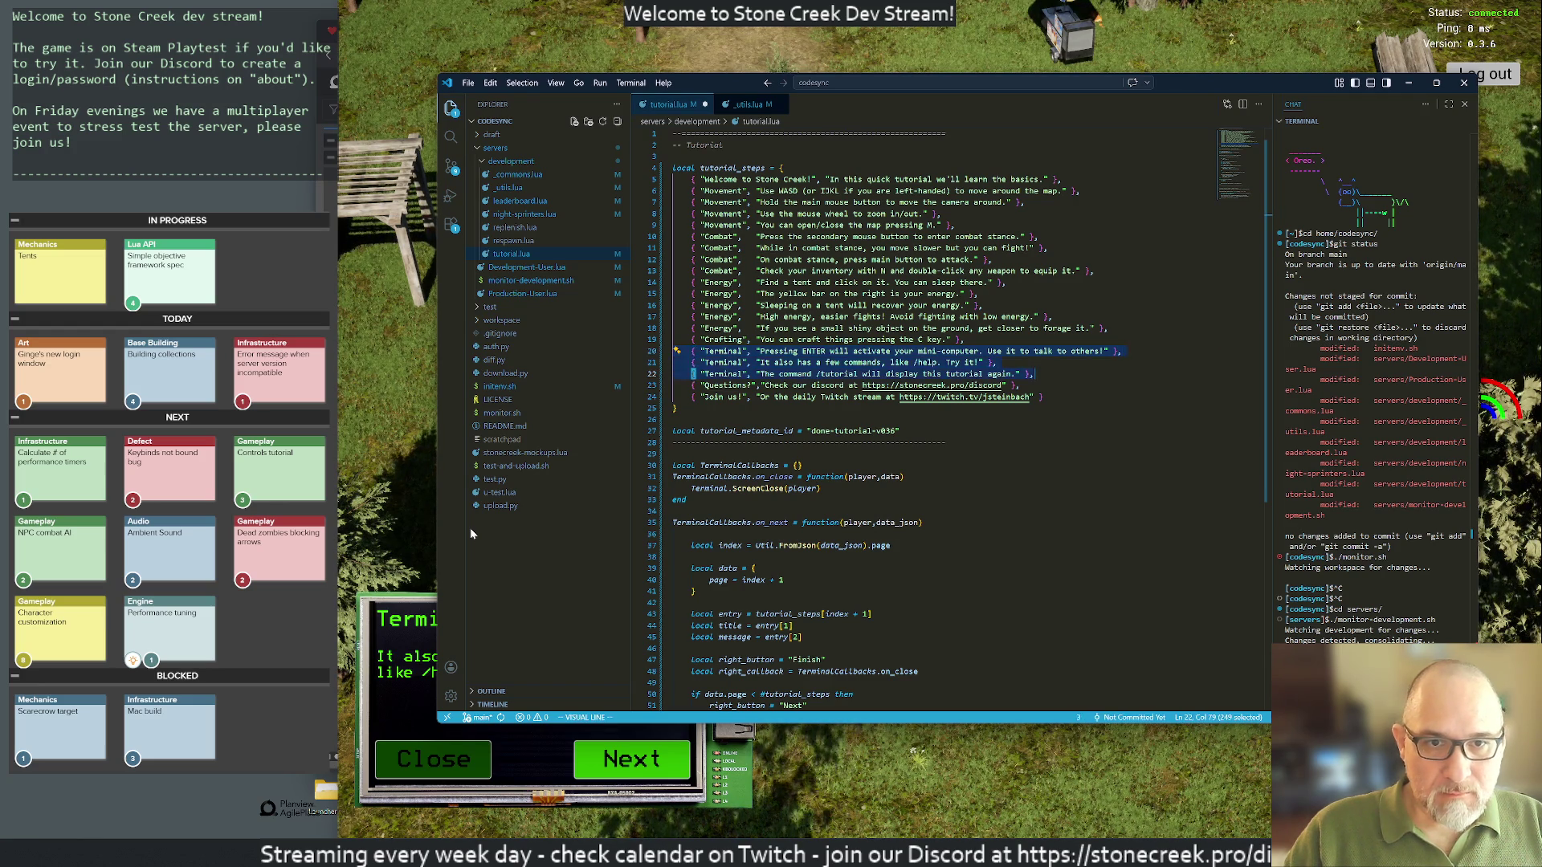
pyautogui.press('d')
pyautogui.press('j')
pyautogui.press('p')
pyautogui.press('c')
pyautogui.press('i')
pyautogui.press('"')
pyautogui.write('One last thing')
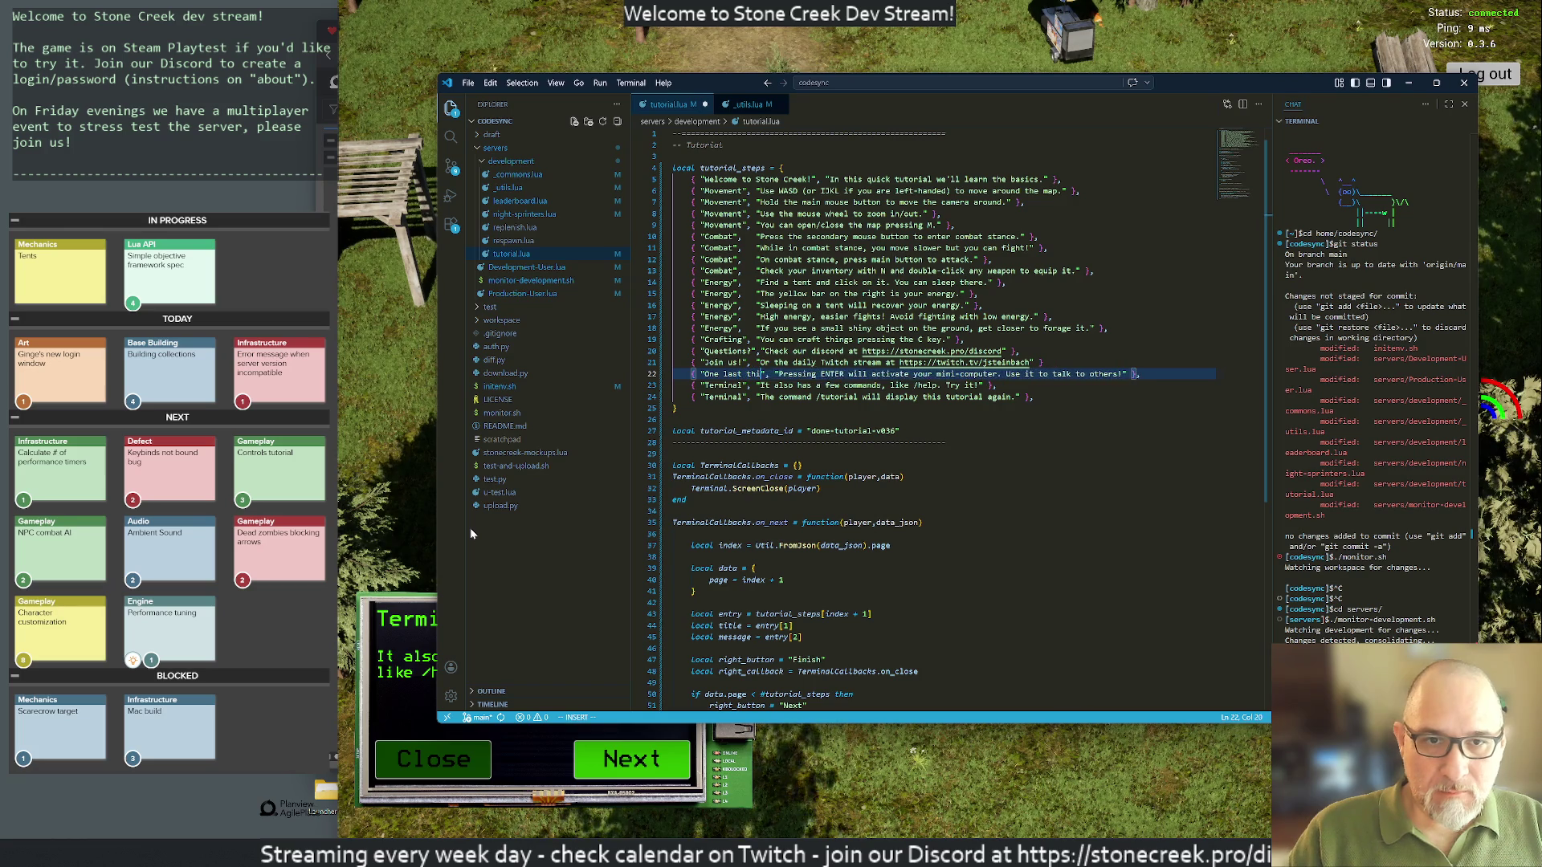
pyautogui.press('Escape')
pyautogui.press('j')
pyautogui.press('u')
pyautogui.press('u')
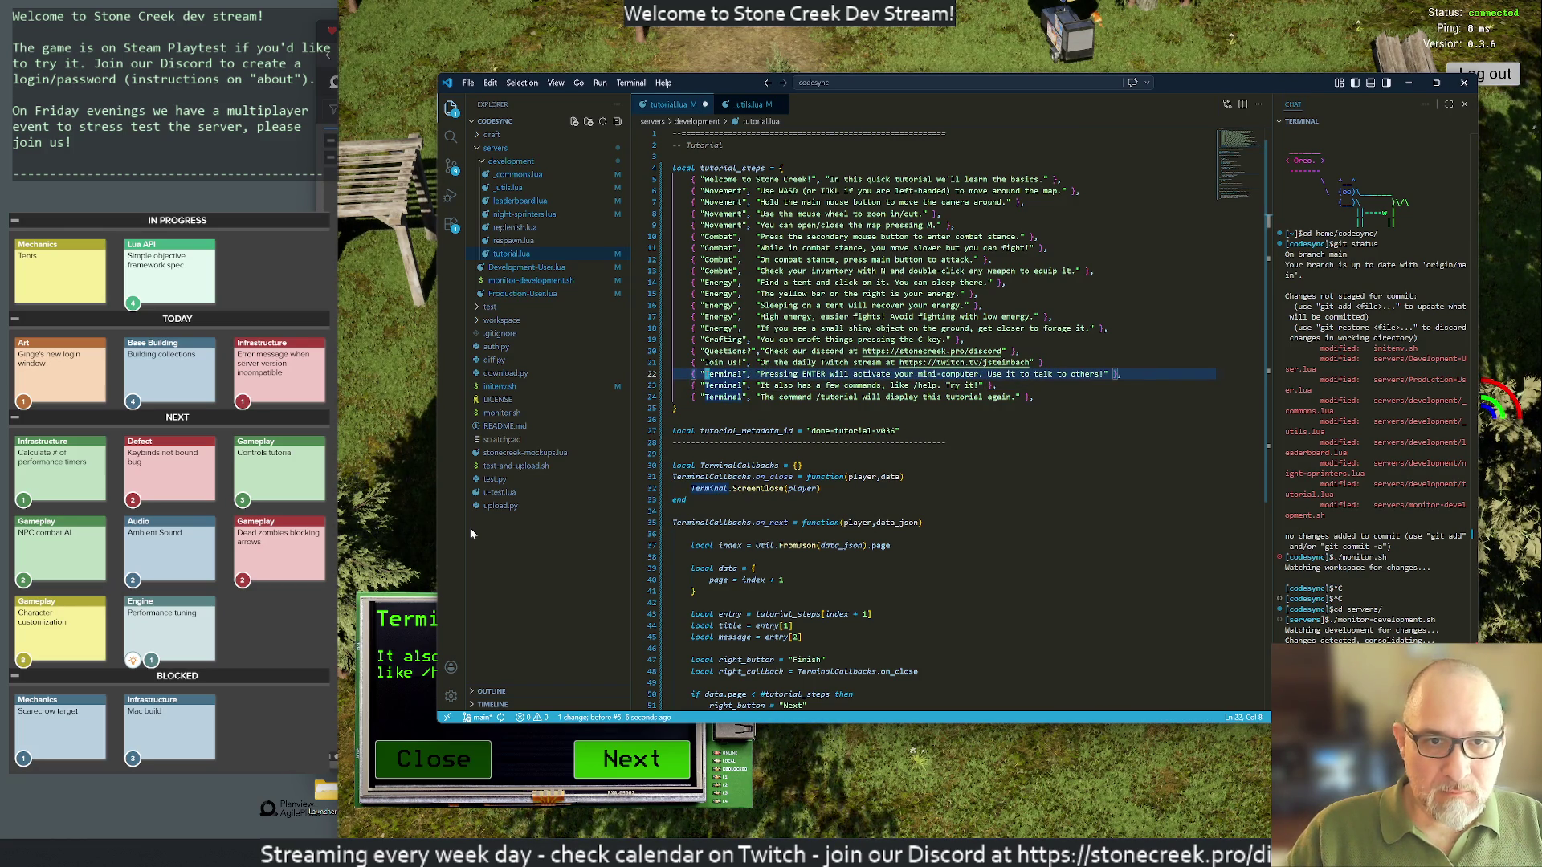
# Step: Move the first two Terminal steps to just after the Crafting step
pyautogui.hotkey('shift', 'v')
pyautogui.press('j')
pyautogui.press('d')
pyautogui.press('k')
pyautogui.press('k')
pyautogui.press('k')
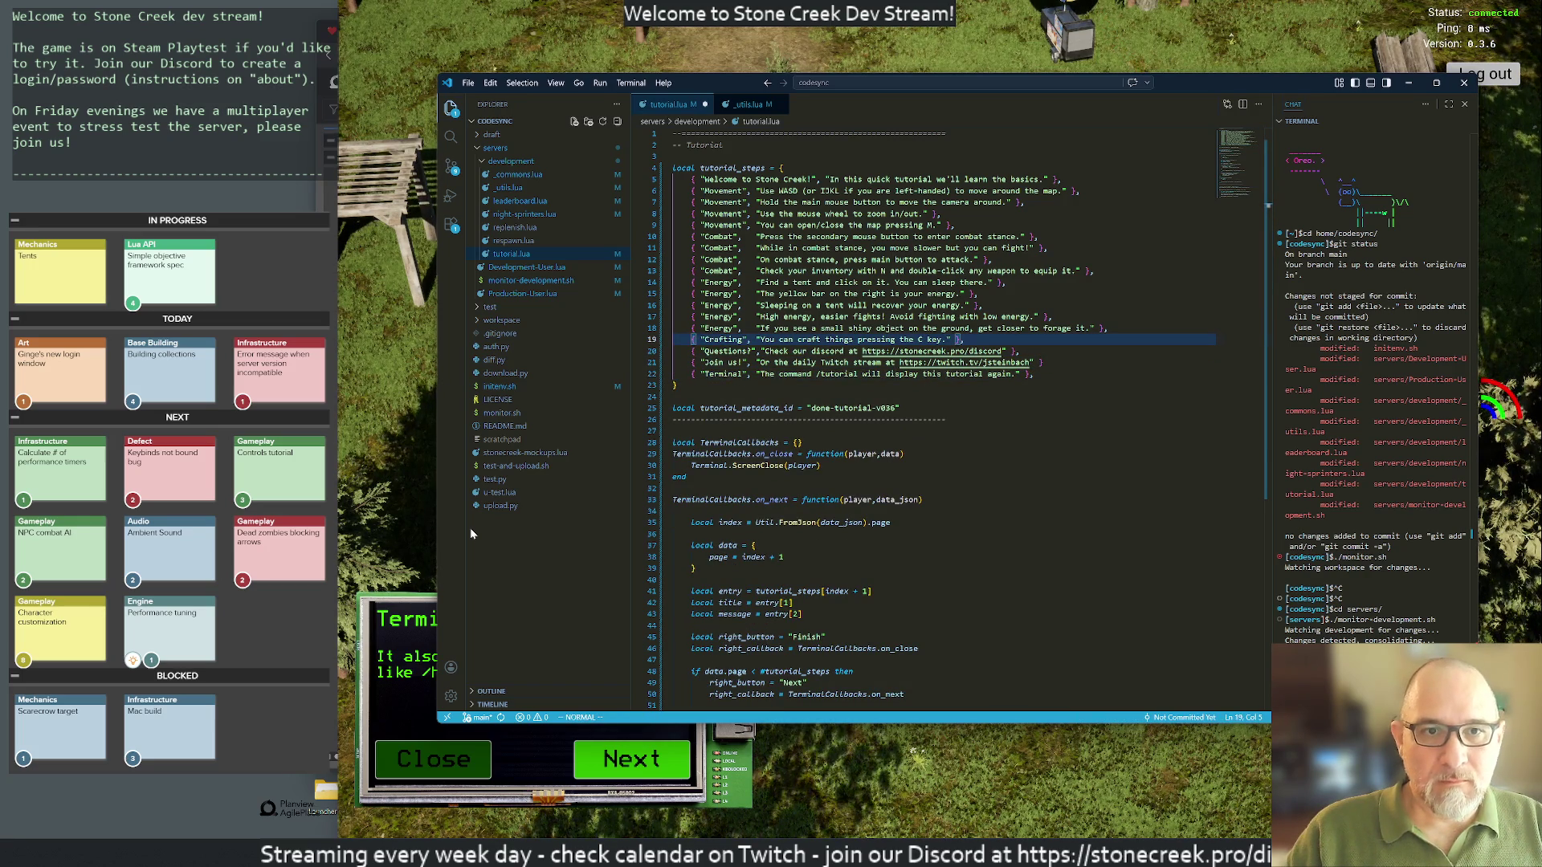
pyautogui.press('p')
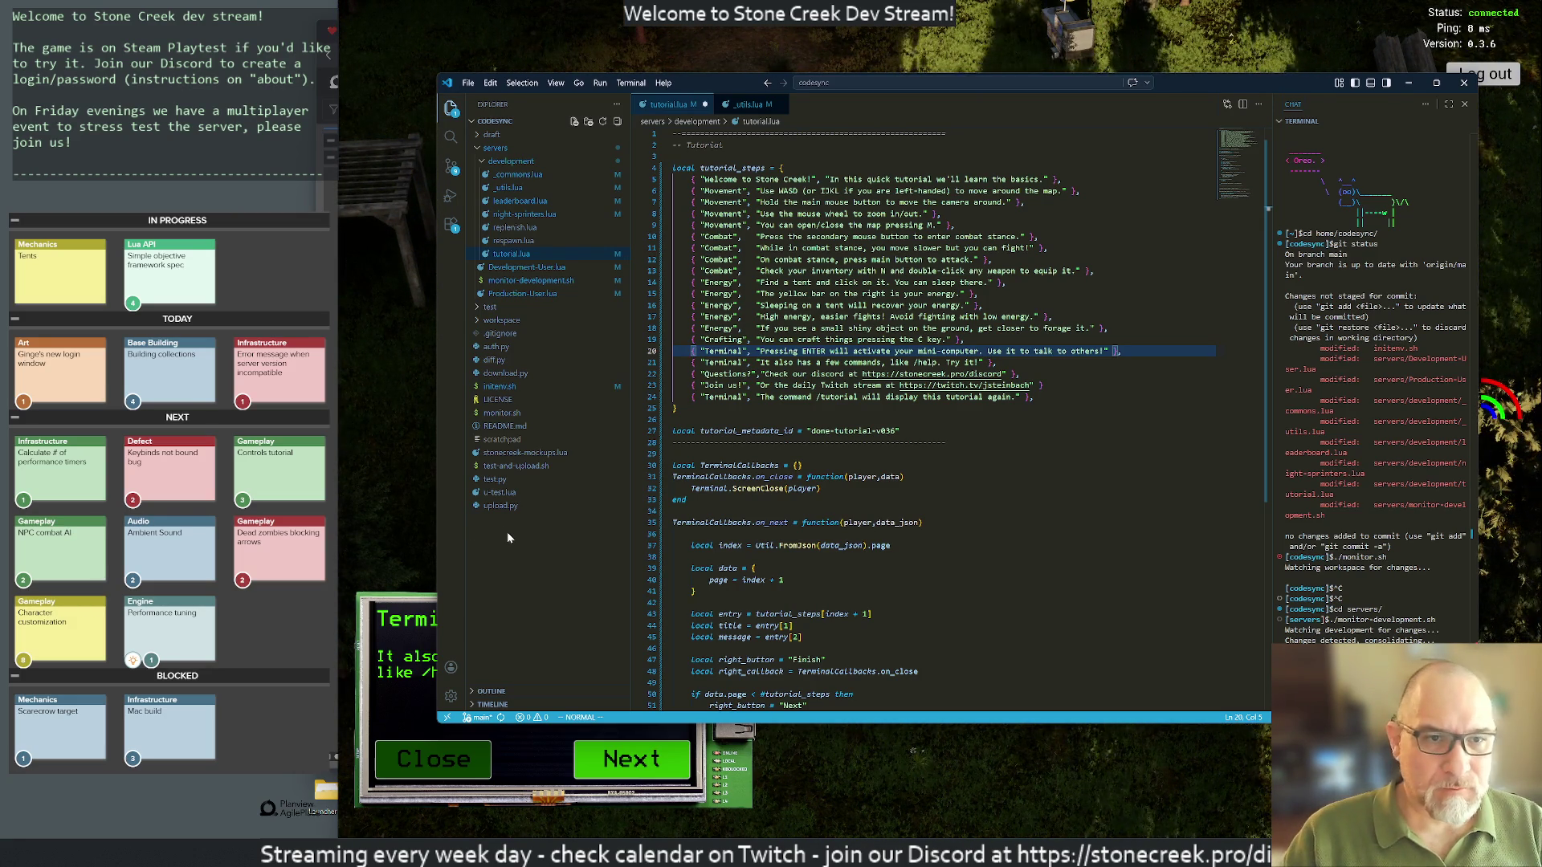
pyautogui.press('j')
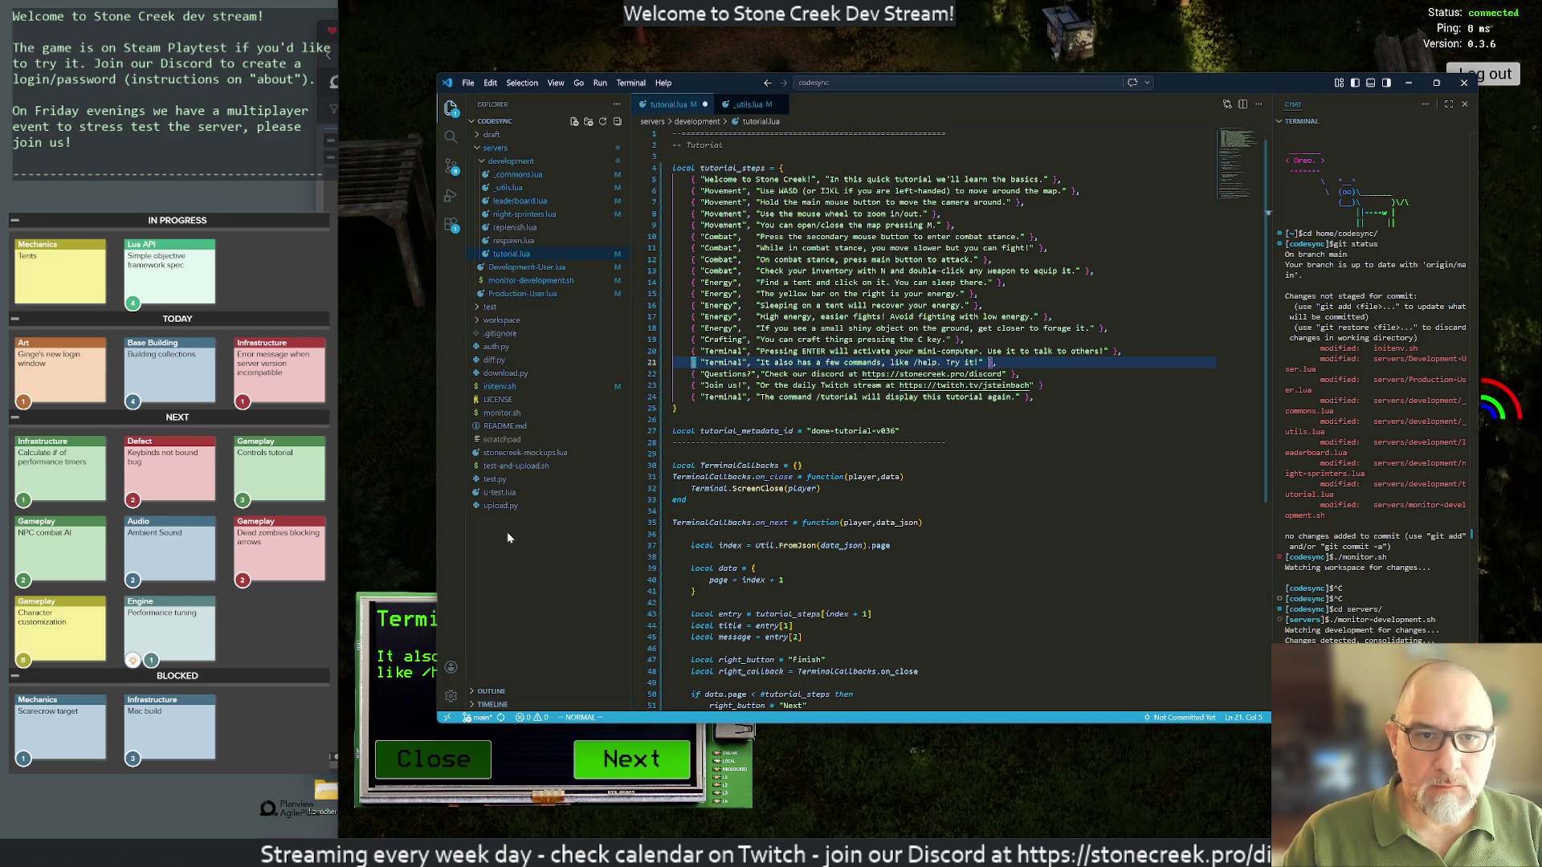
# Step: Keep the commands step under Pressing ENTER and trim its text to end at '/help.'
pyautogui.press('d')
pyautogui.press('d')
pyautogui.press('j')
pyautogui.press('j')
pyautogui.press('p')
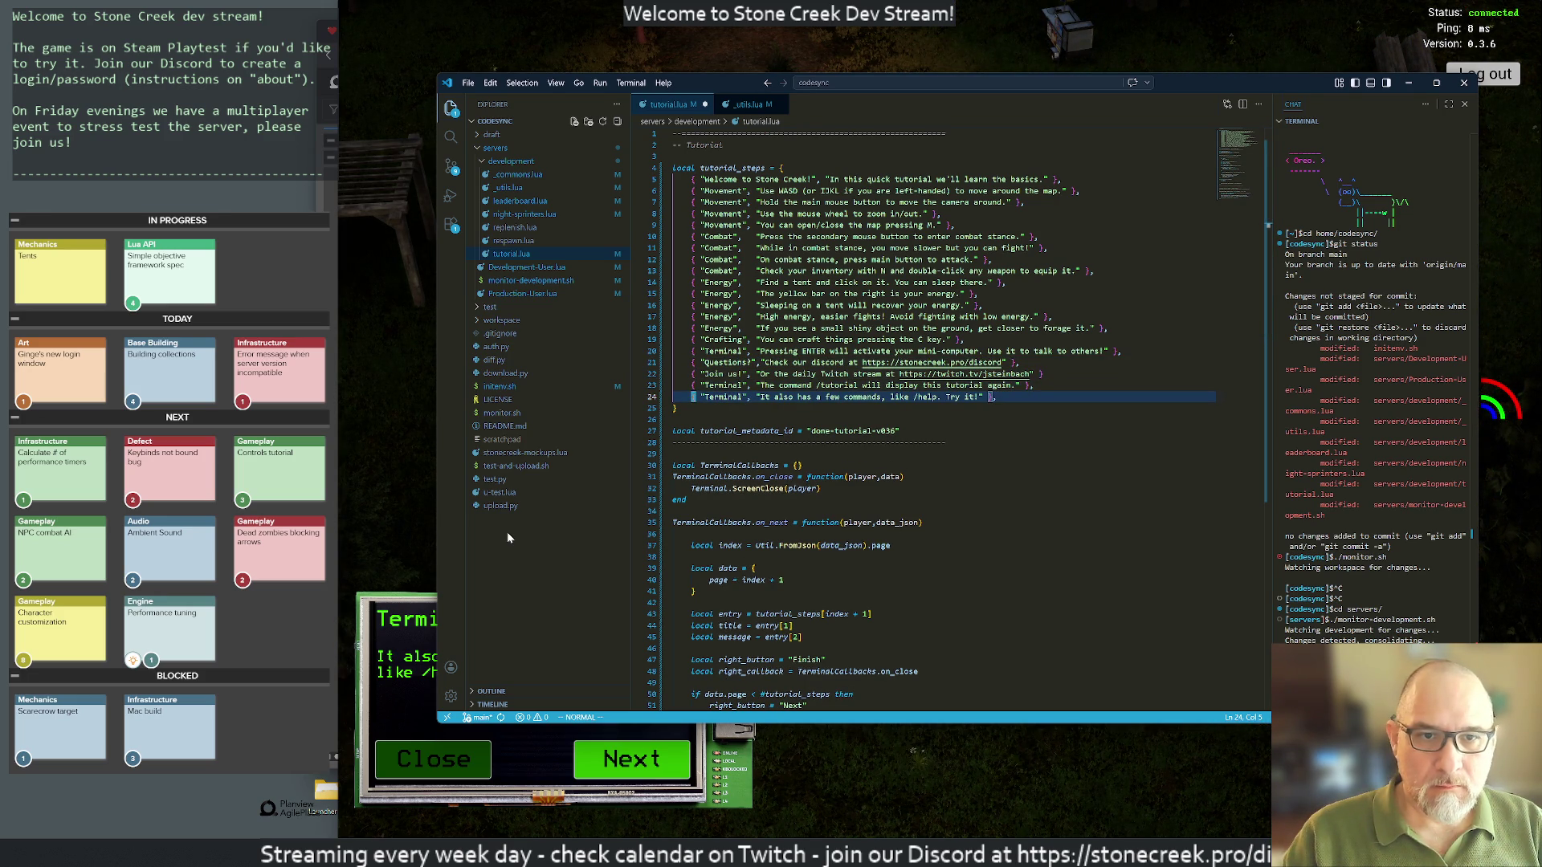
pyautogui.hotkey('alt', 'Up')
pyautogui.hotkey('alt', 'Up')
pyautogui.hotkey('alt', 'Up')
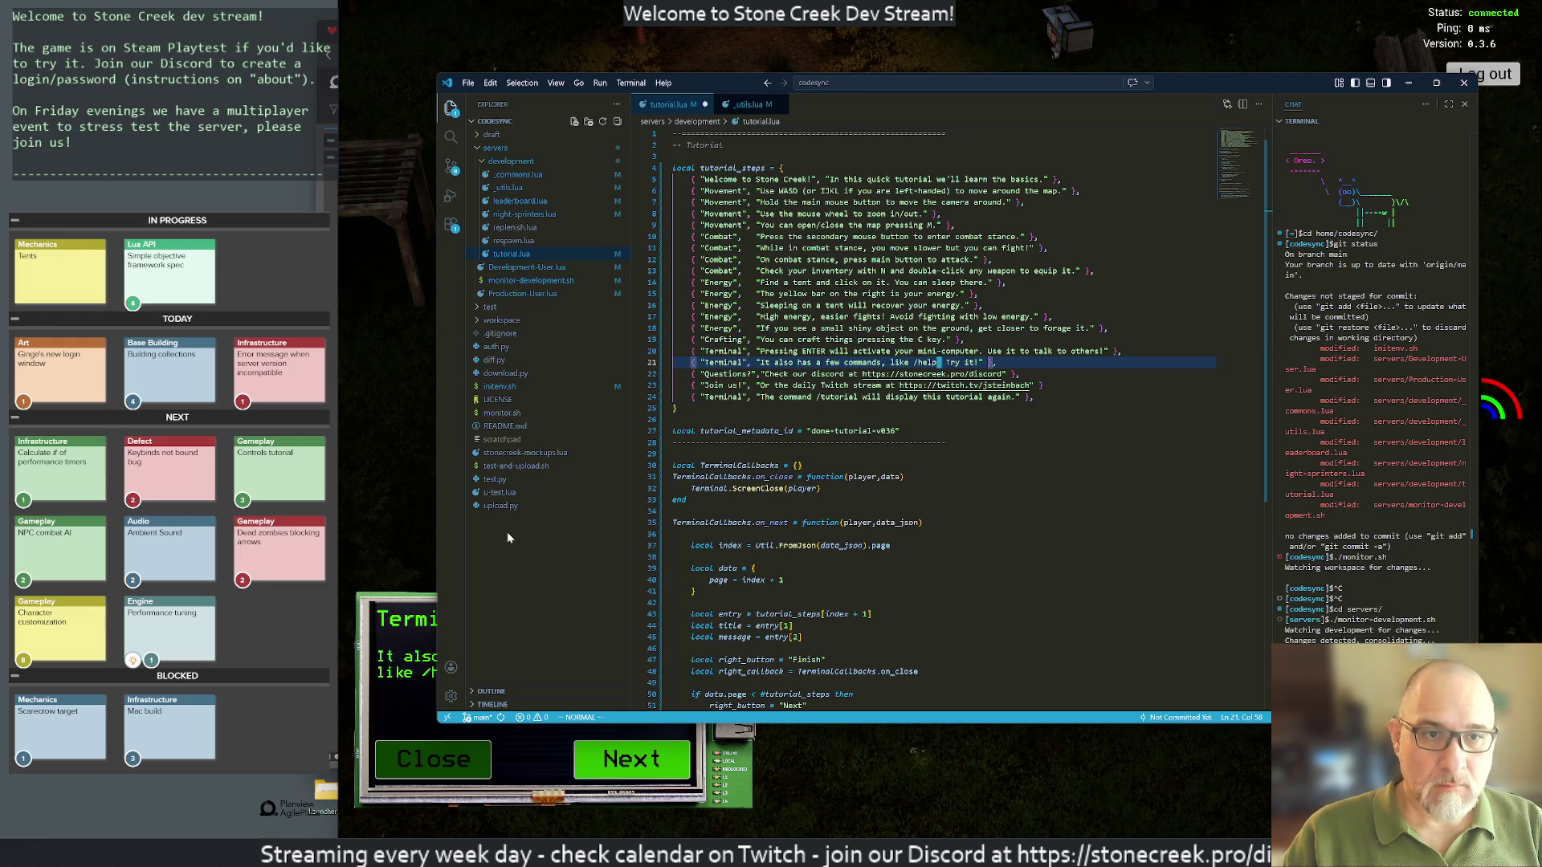
pyautogui.press('i')
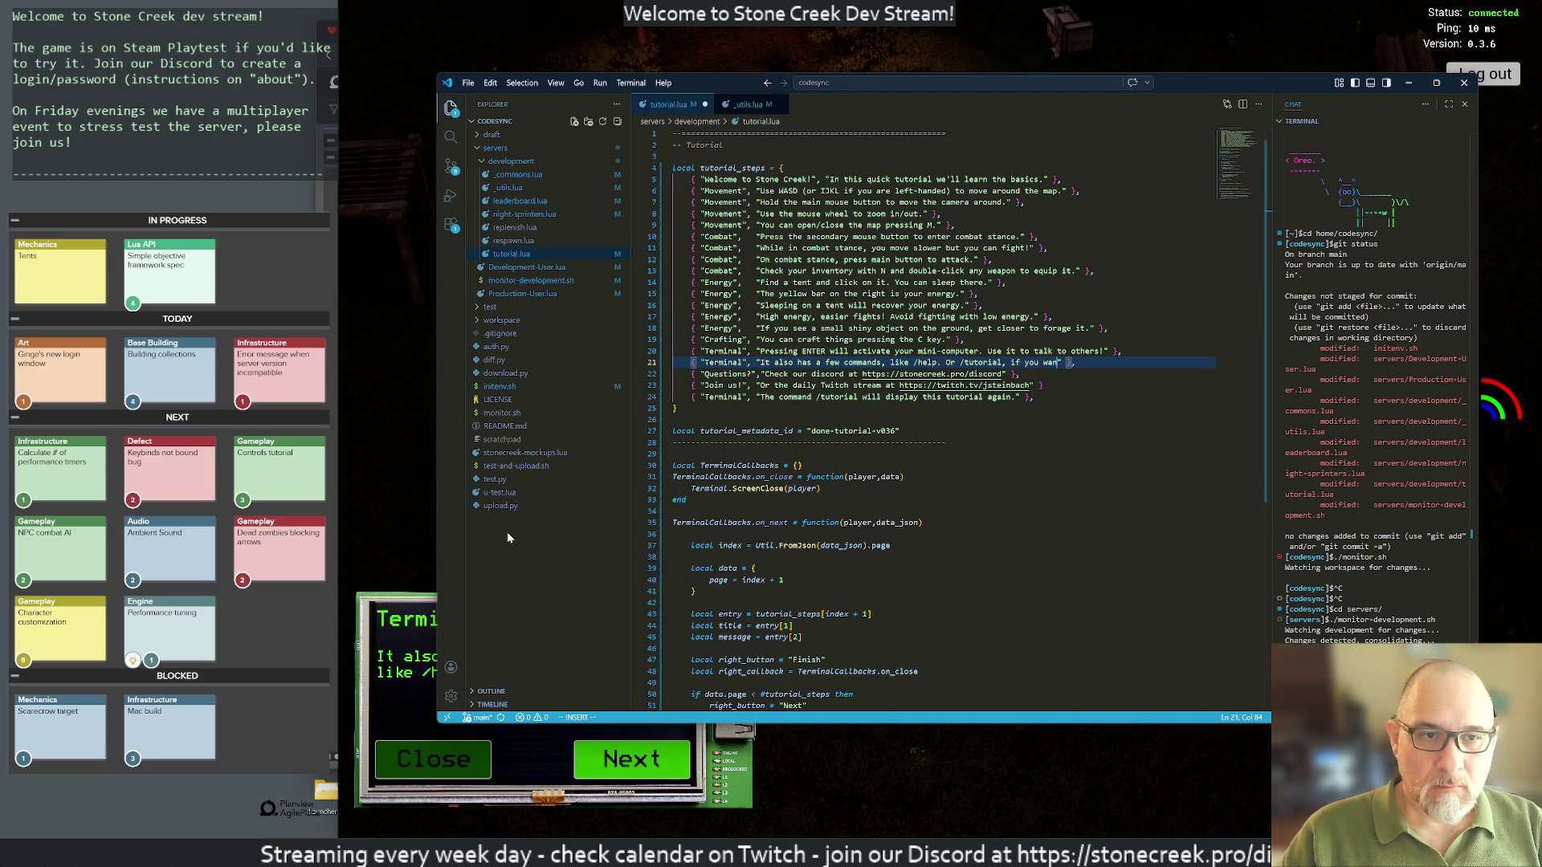
pyautogui.press('BackSpace')
pyautogui.press('Escape')
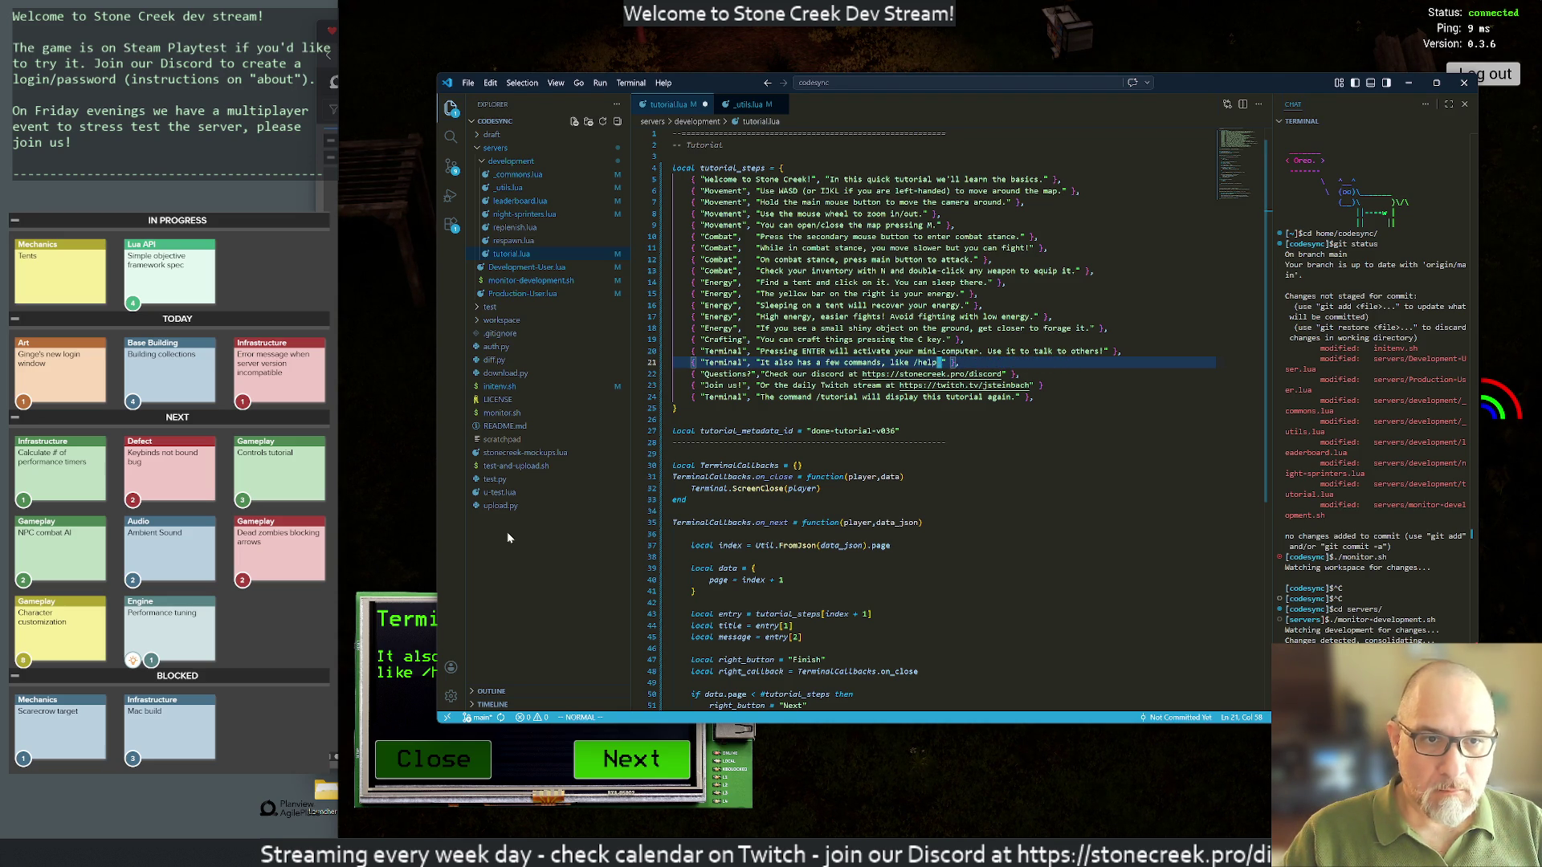
# Step: Duplicate it as a '/tutorial again' step, delete the old /tutorial step, and save with :w
pyautogui.press('y')
pyautogui.press('y')
pyautogui.press('p')
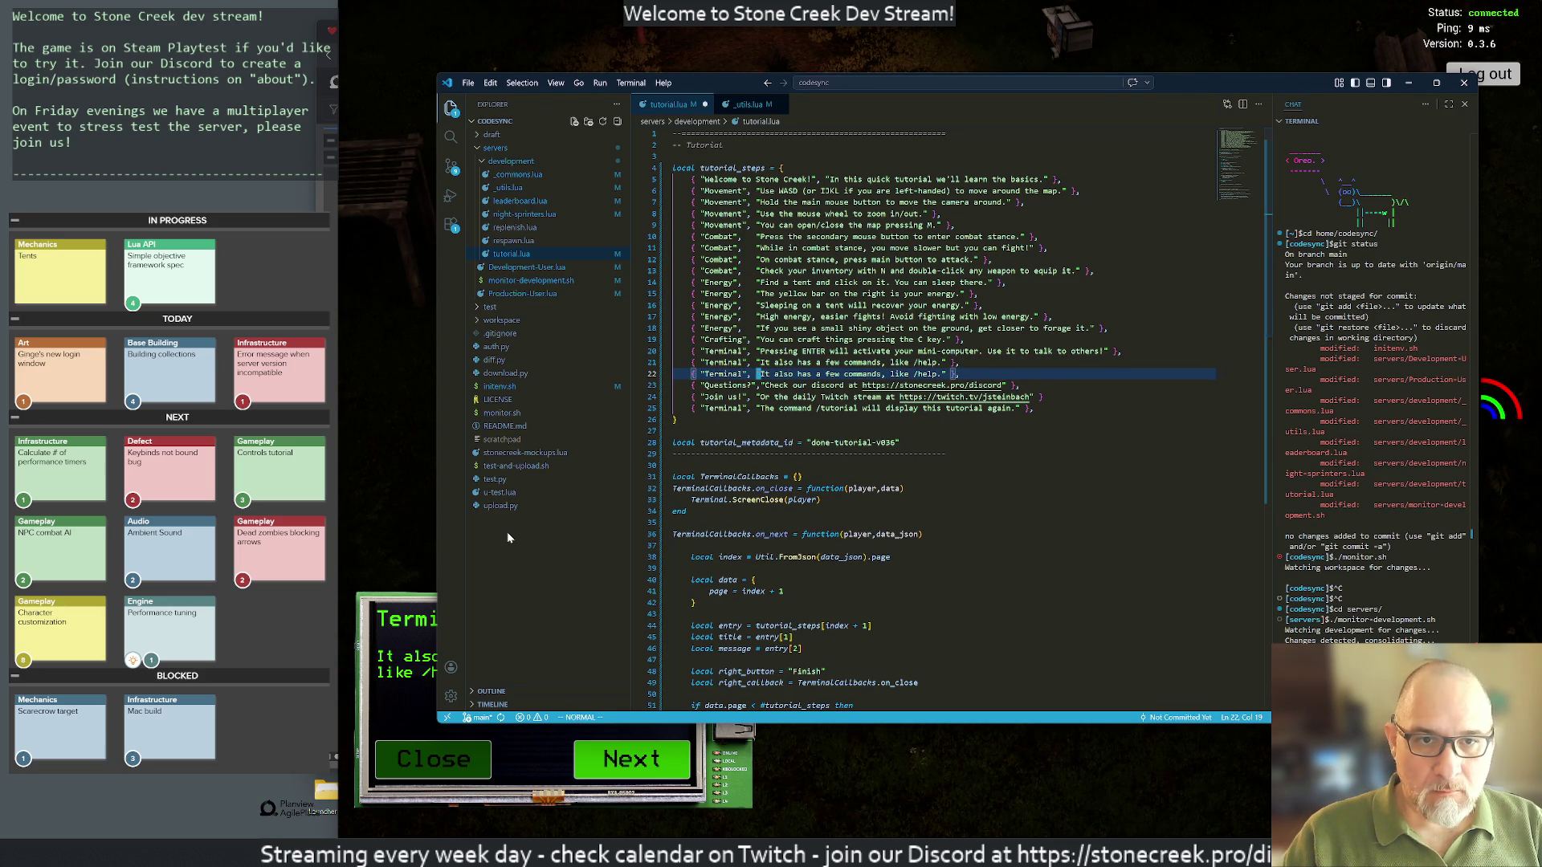
pyautogui.press('i')
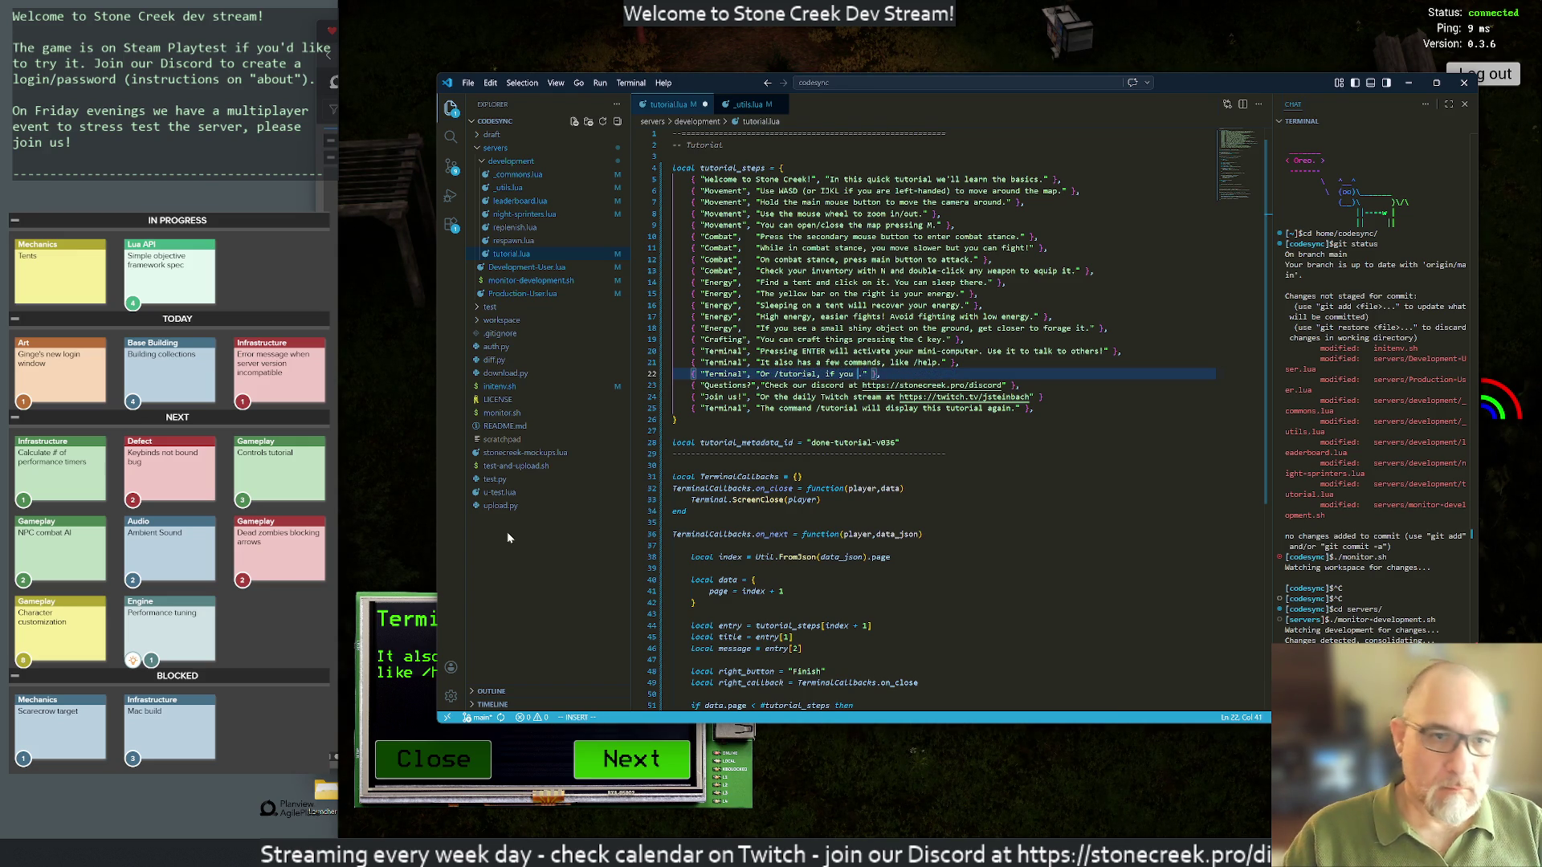
pyautogui.write('tutorial again')
pyautogui.press('Escape')
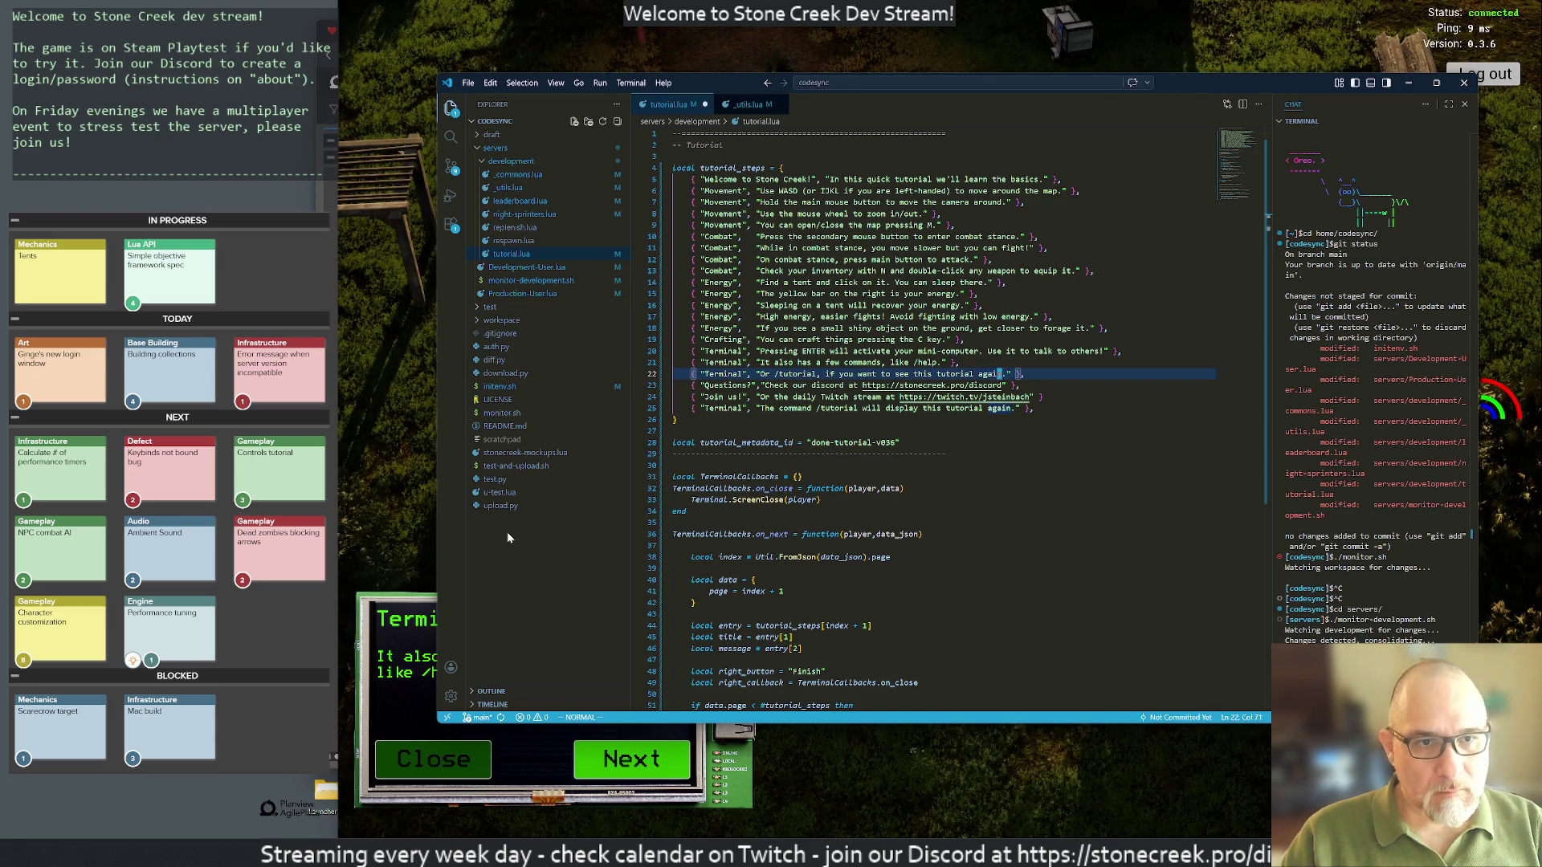
pyautogui.press('j')
pyautogui.press('j')
pyautogui.press('j')
pyautogui.press('d')
pyautogui.press('d')
pyautogui.write('j')
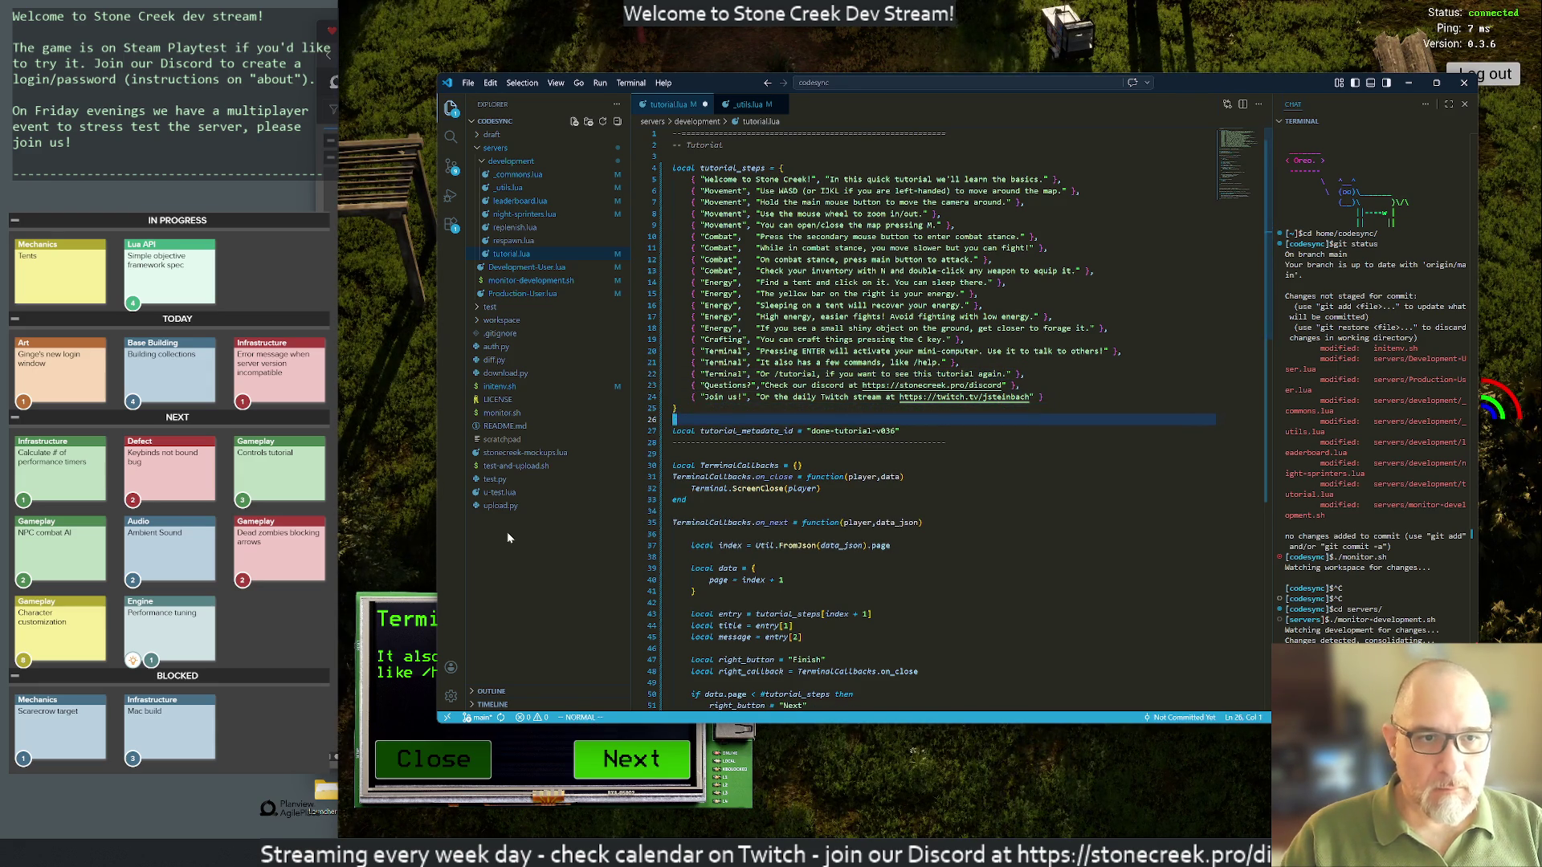
pyautogui.write(':w')
pyautogui.press('Return')
pyautogui.press('k')
pyautogui.press('k')
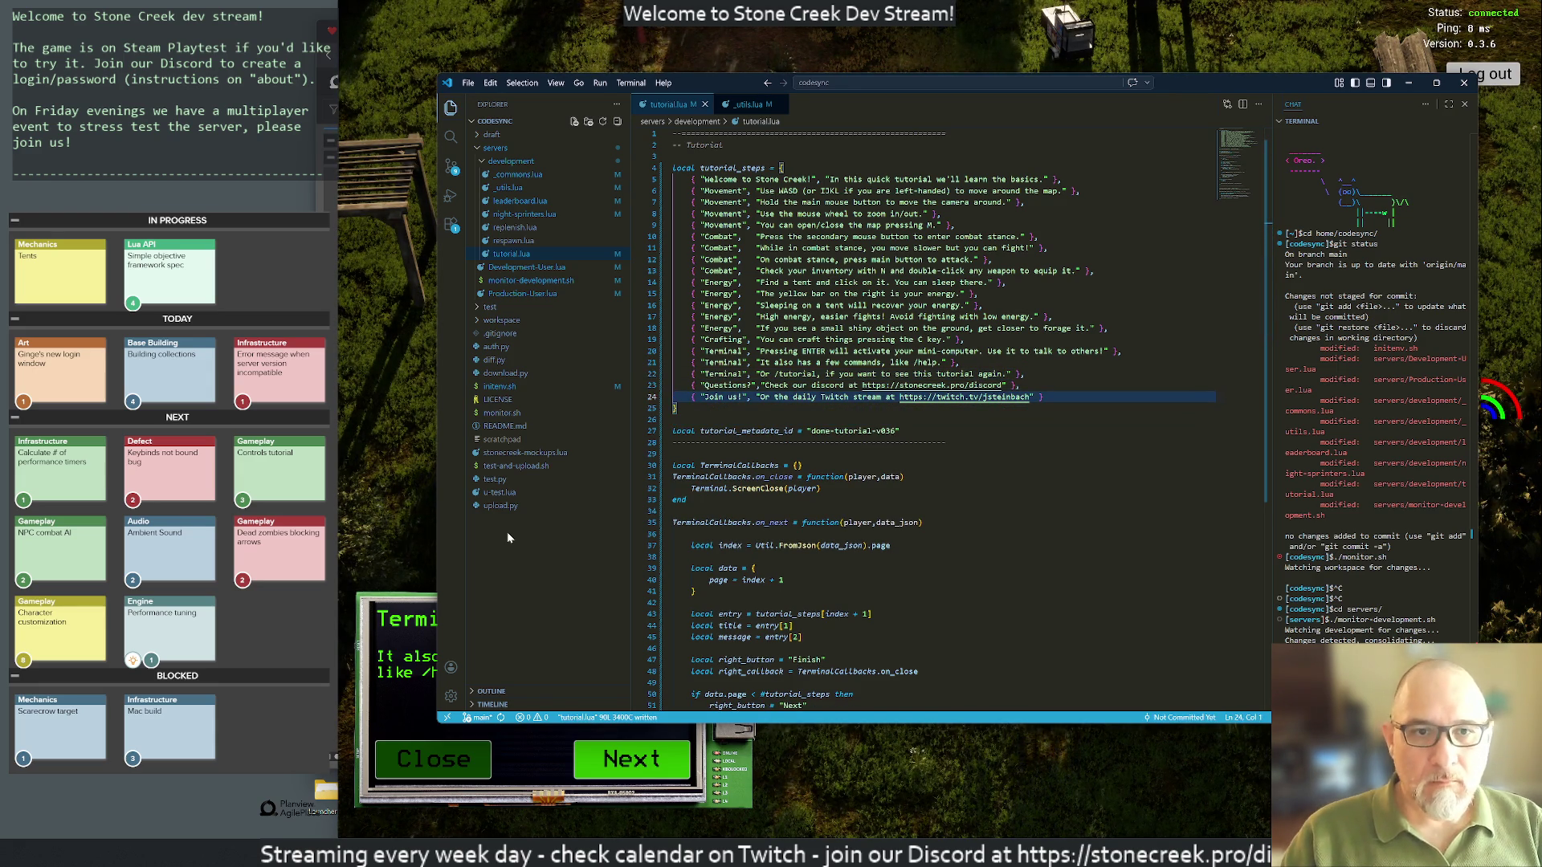
# Step: Rerun /tutorial in the game client and close the Welcome to Stone Creek page
pyautogui.hotkey('alt', 'Tab')
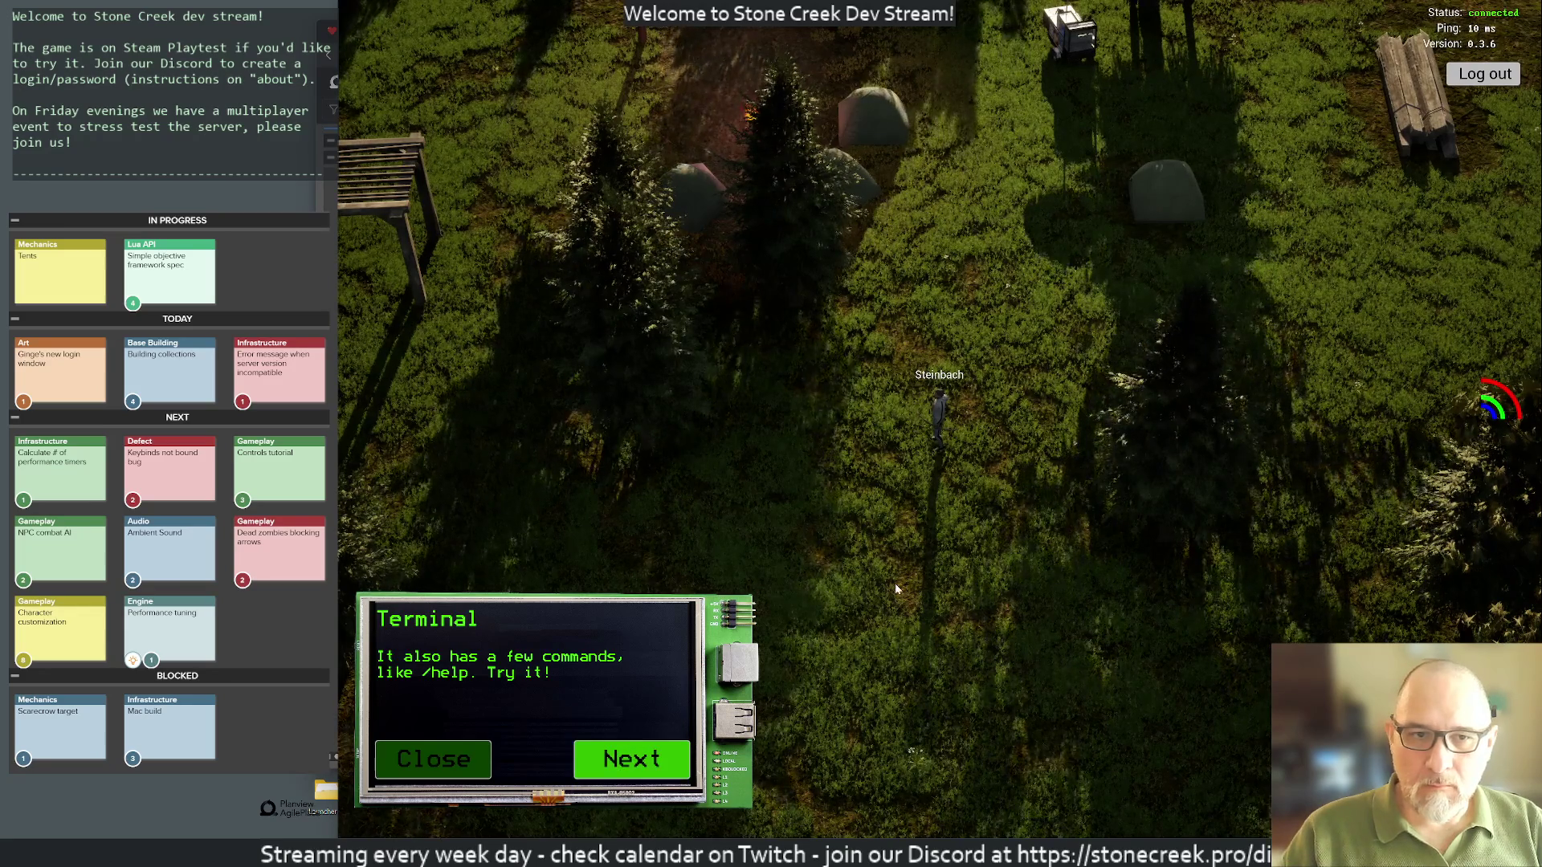
pyautogui.write('/terminal')
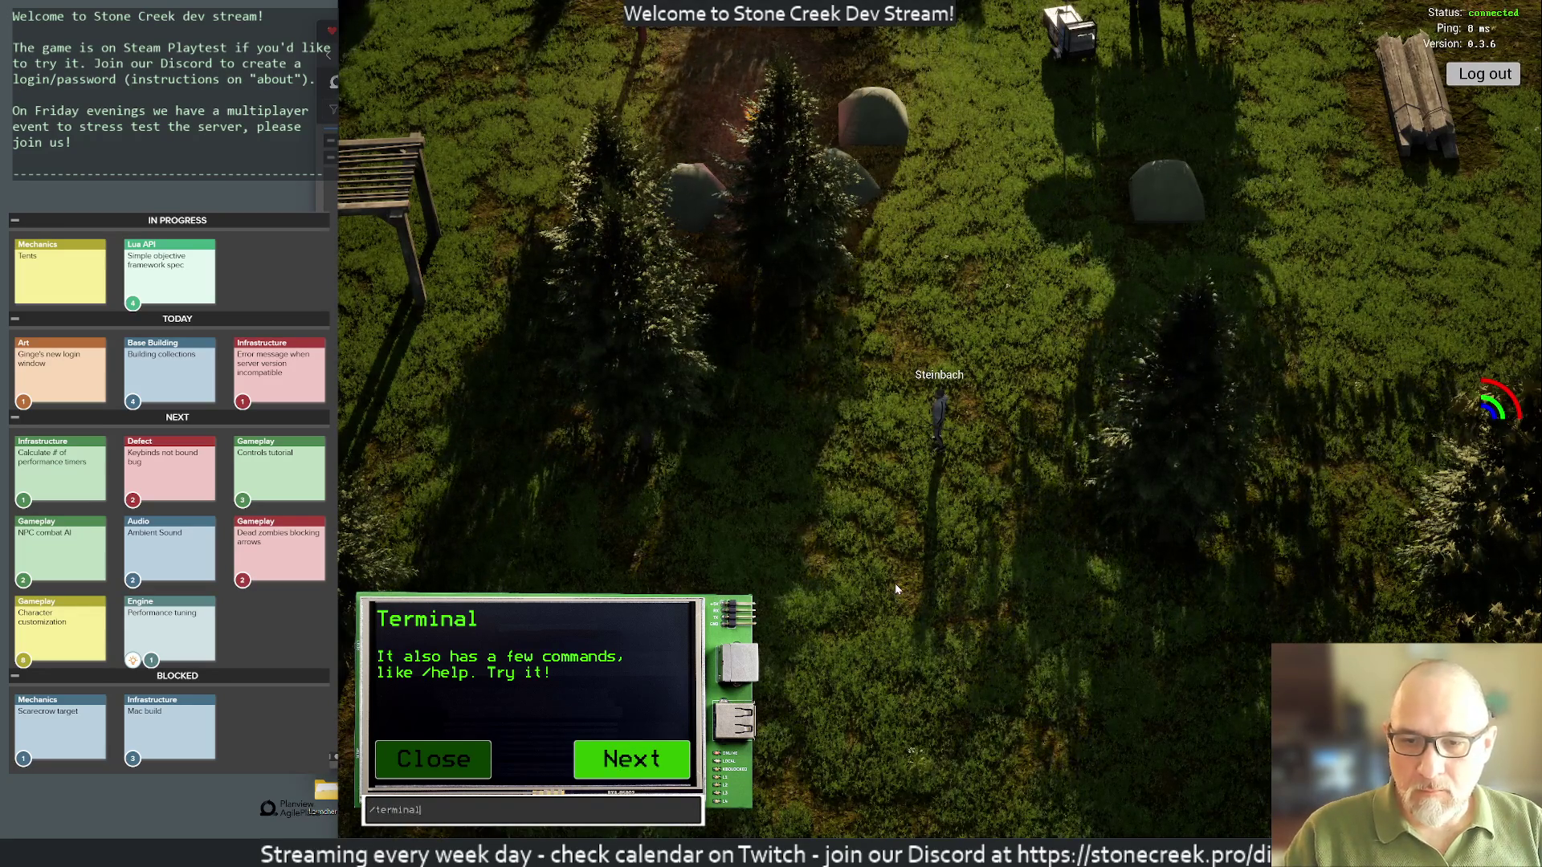
pyautogui.press('Escape')
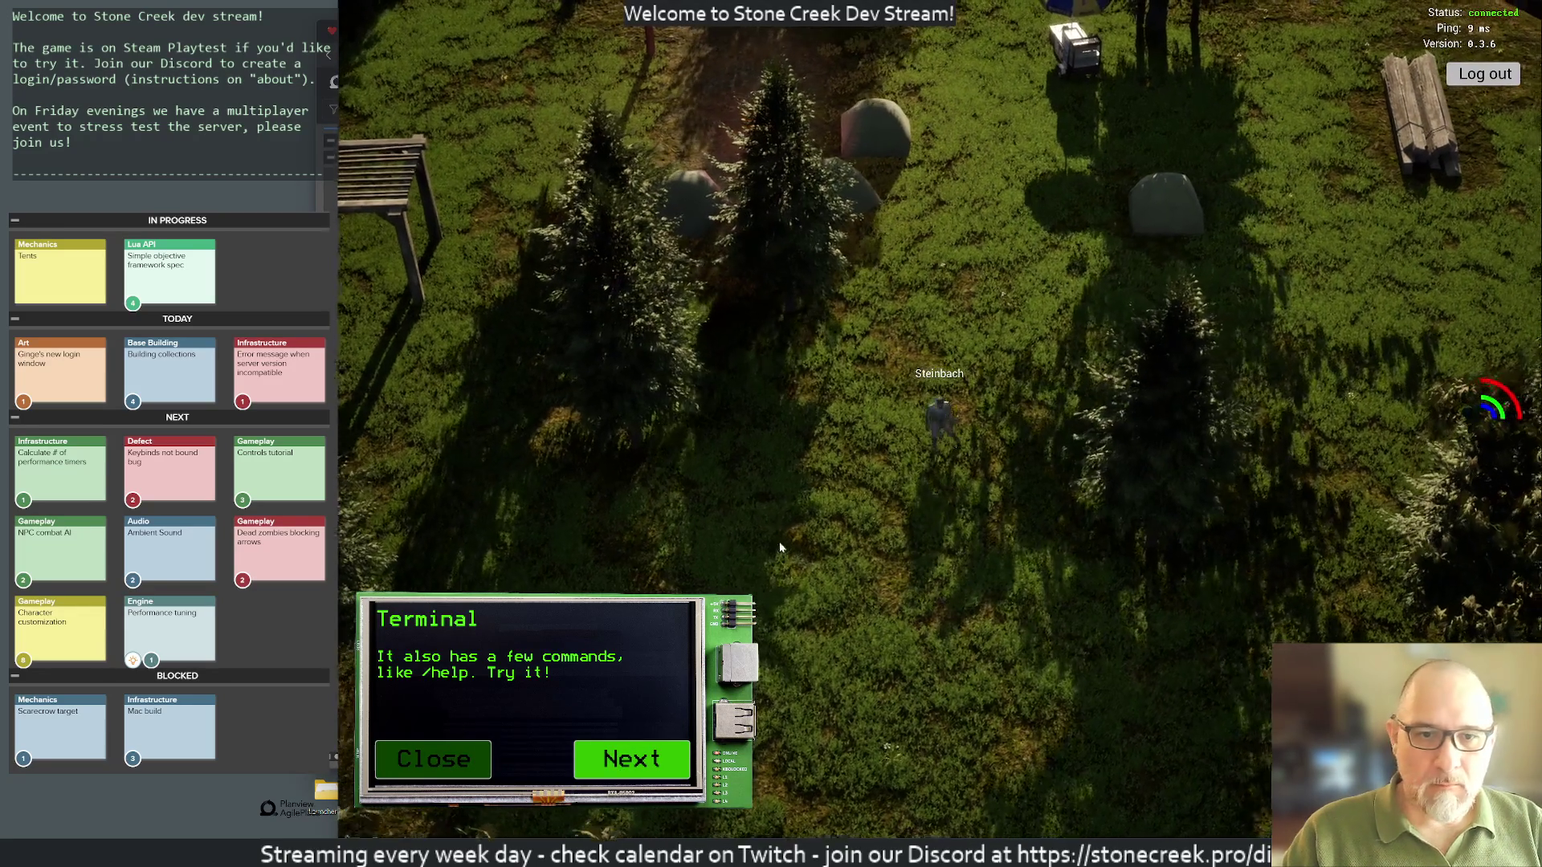
pyautogui.press('Return')
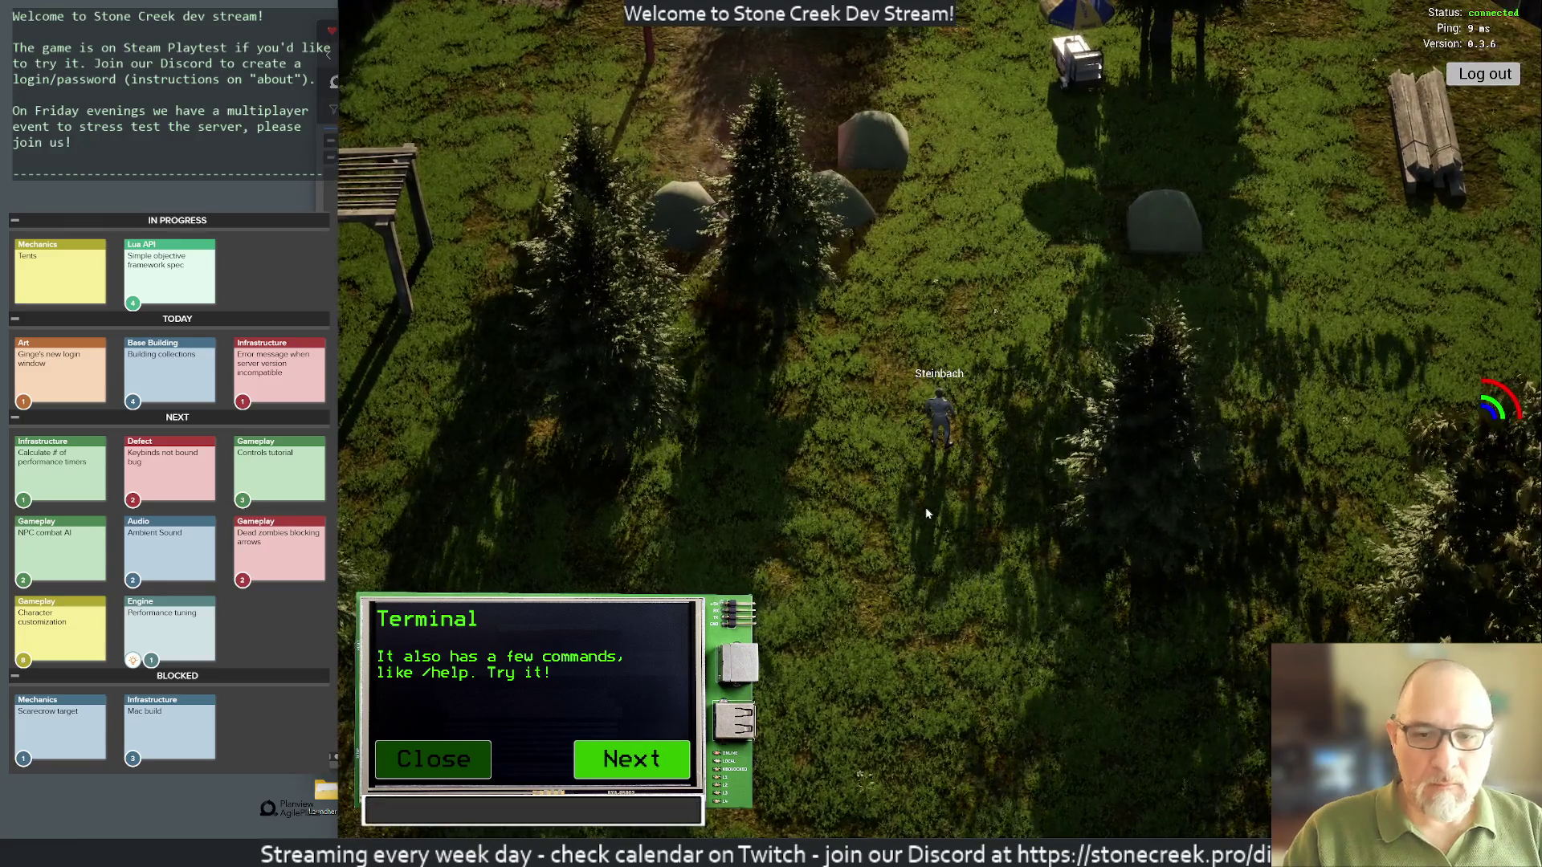
pyautogui.write('/terminal')
pyautogui.press('Escape')
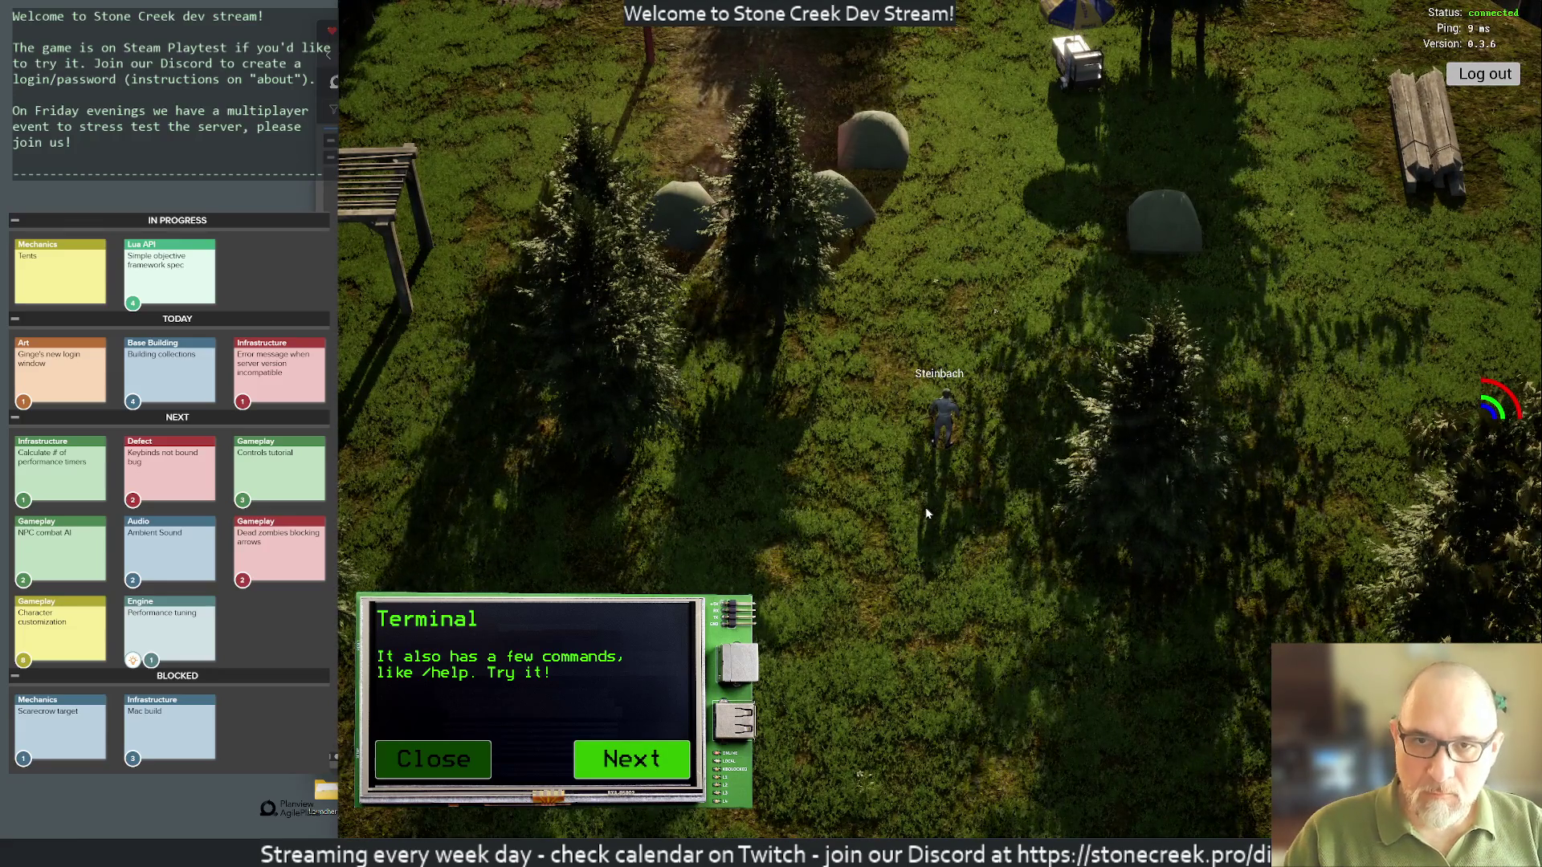
pyautogui.press('Return')
pyautogui.write('/tutor')
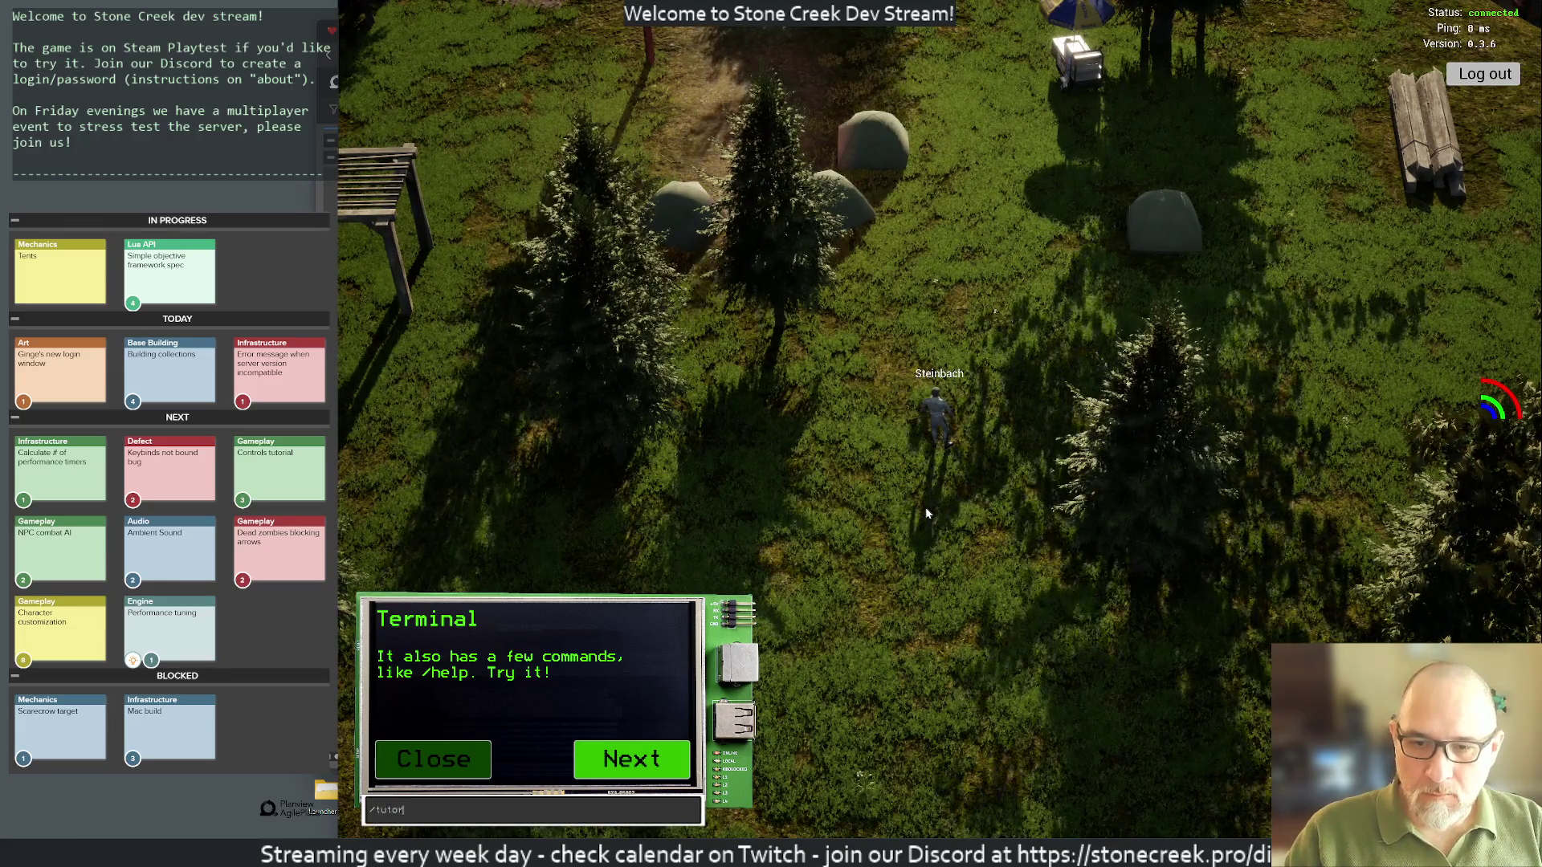
pyautogui.write('ial')
pyautogui.press('Return')
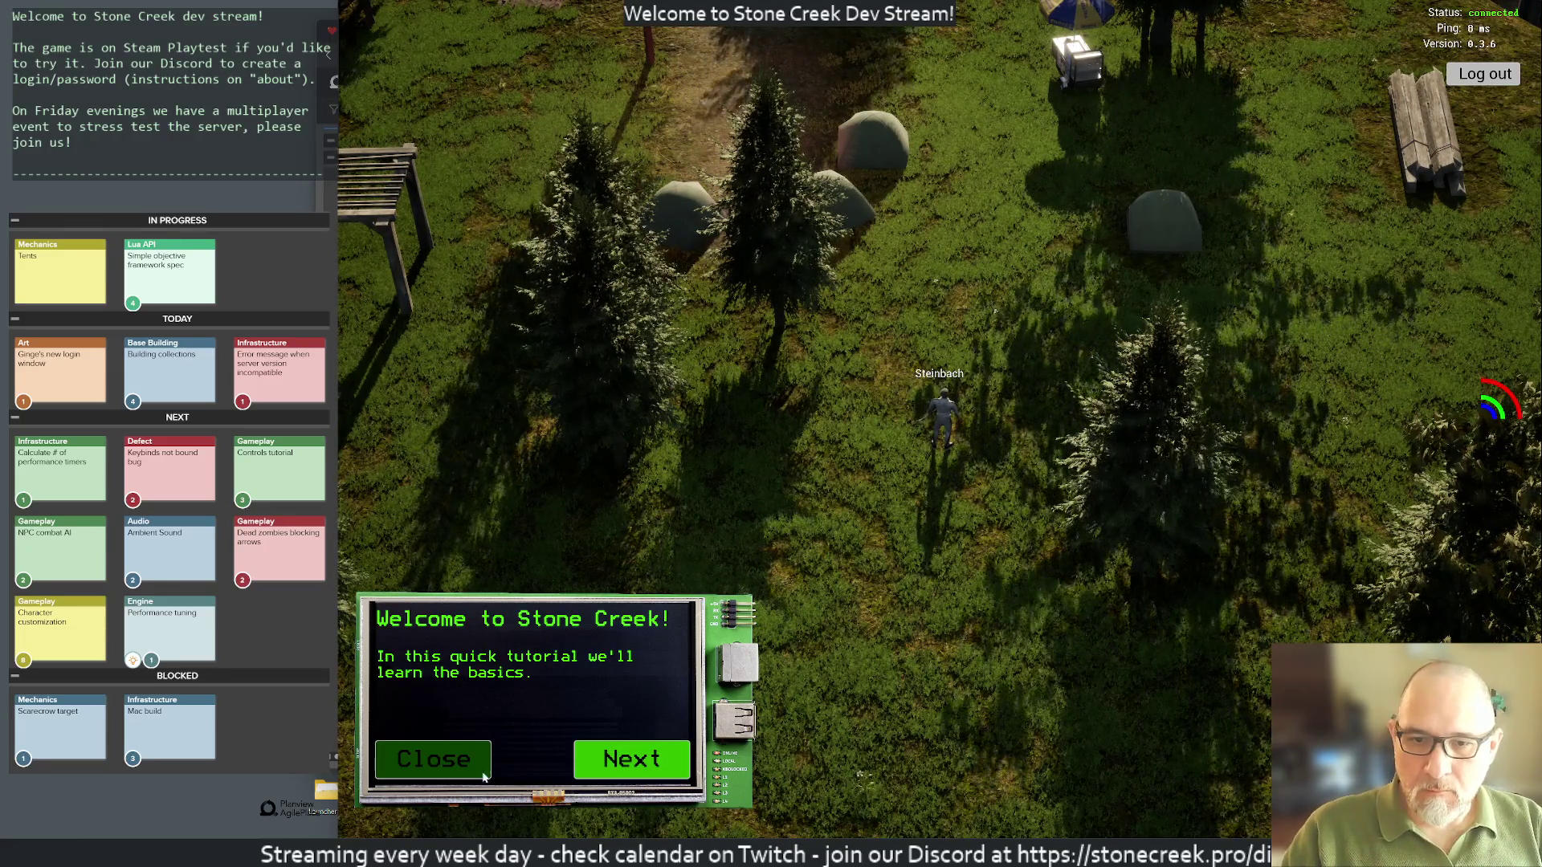
pyautogui.click(486, 760)
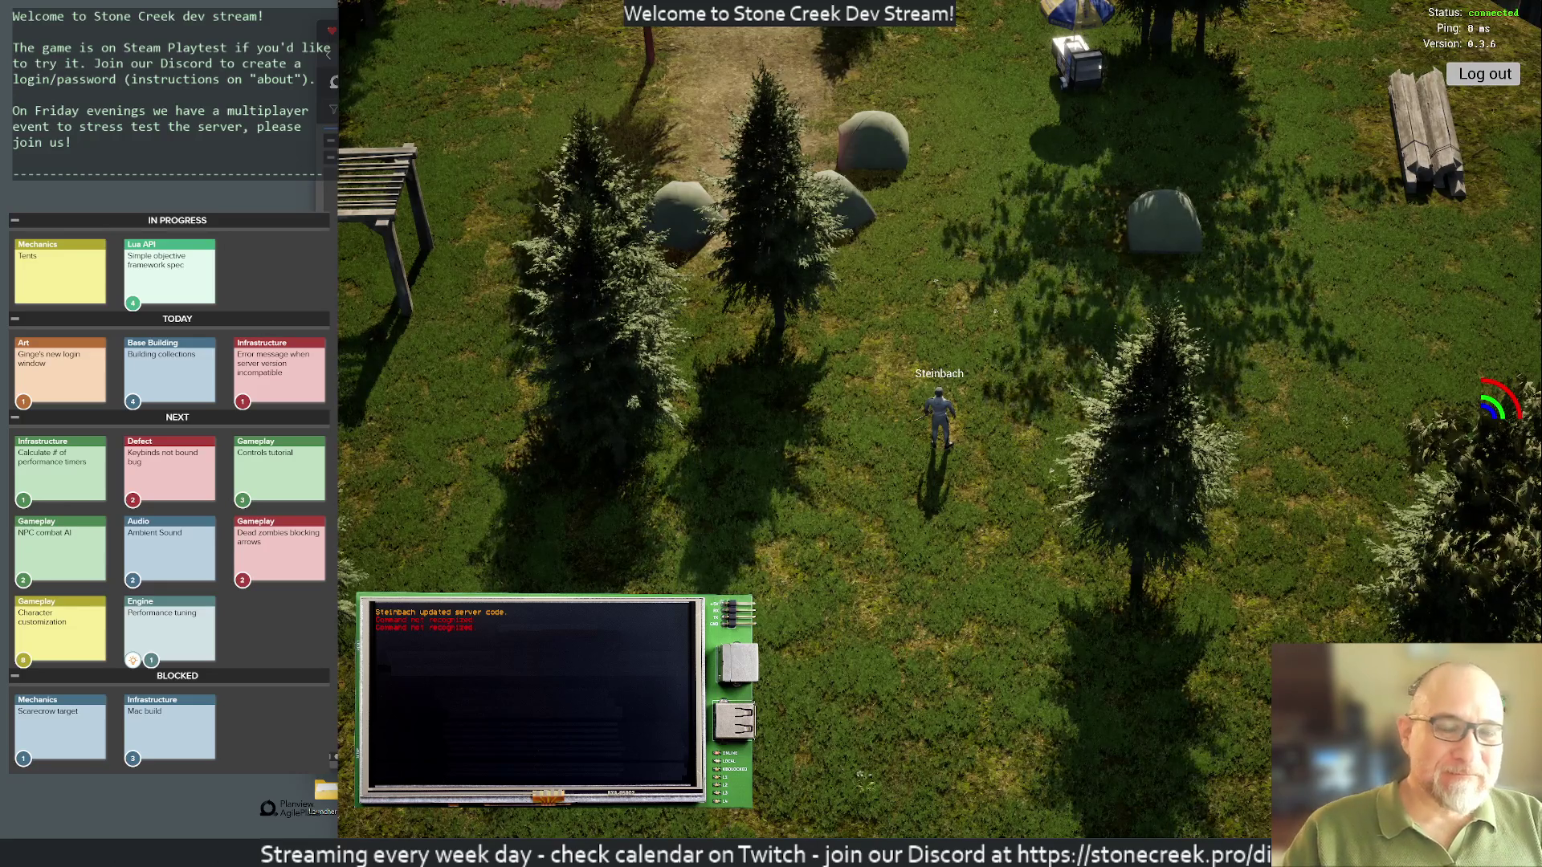
# Step: Walk the character onto the dirt path, adjusting the camera around it
pyautogui.scroll(3, 927, 308)
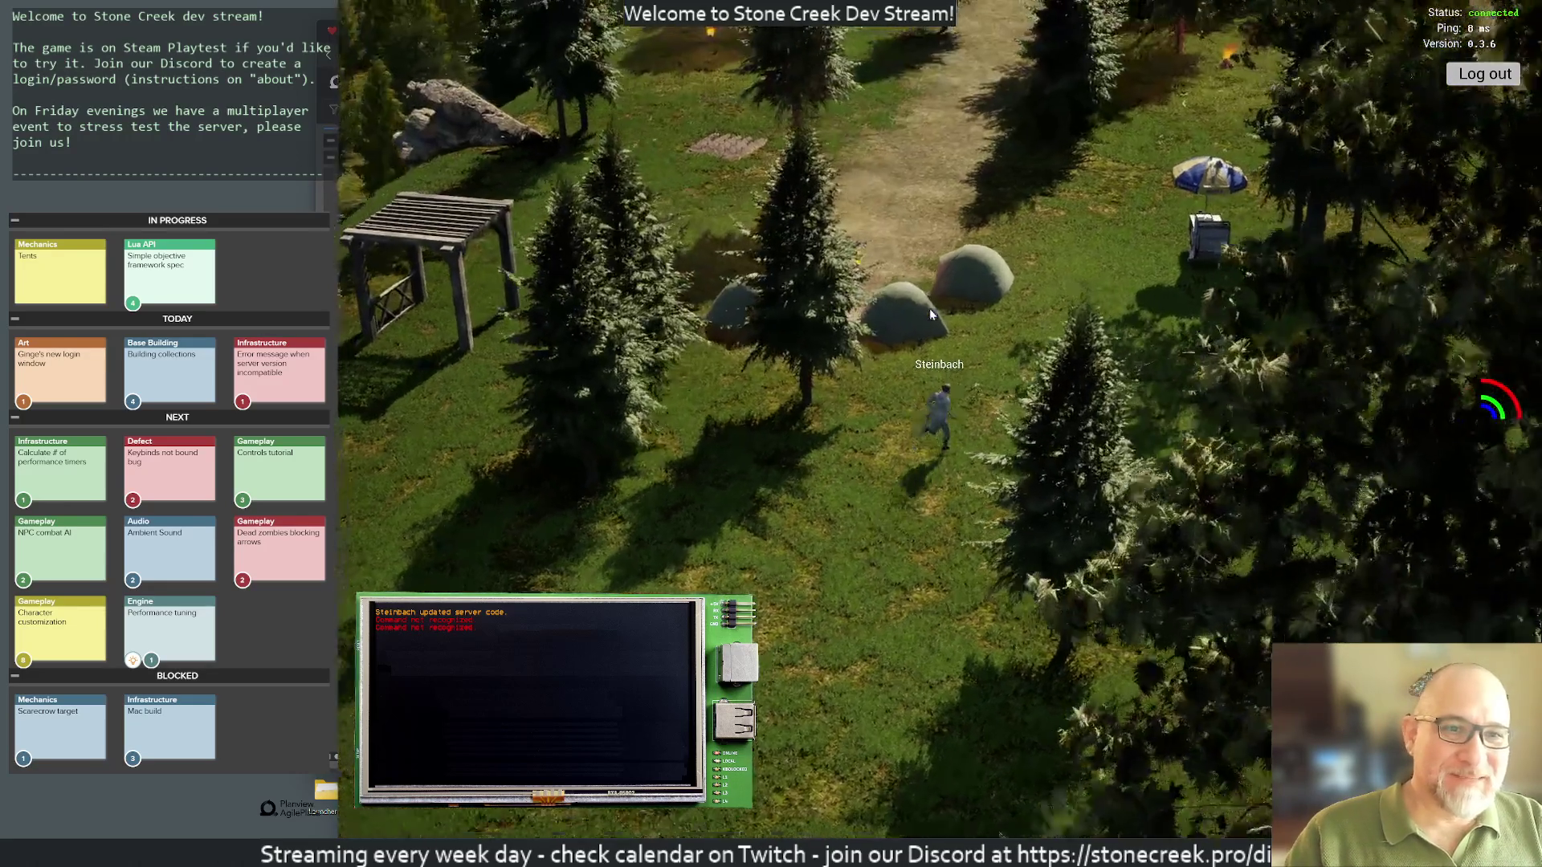
pyautogui.scroll(-3, 927, 308)
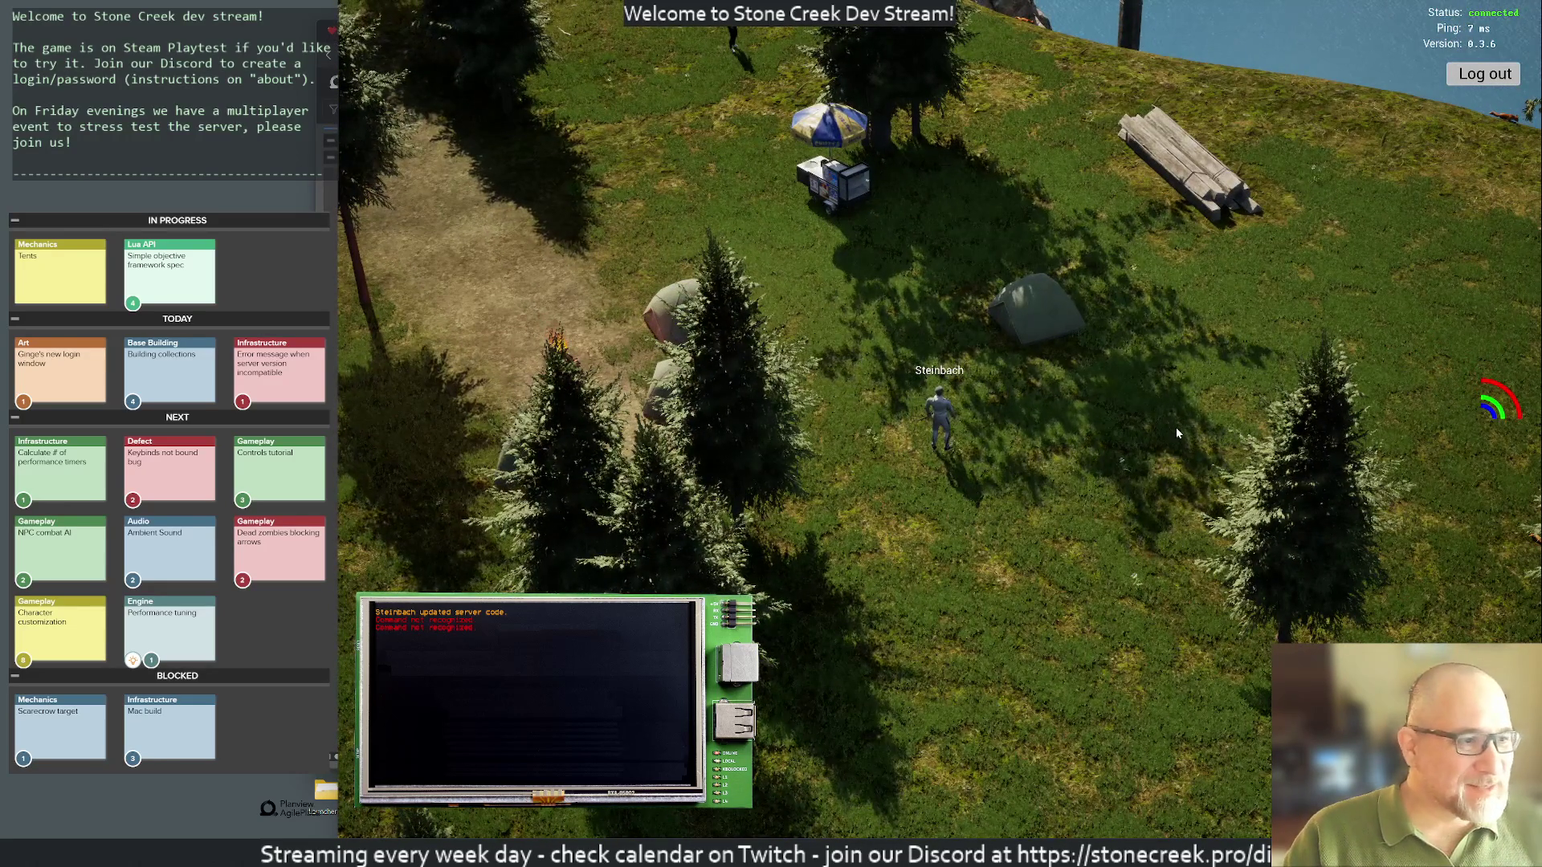
pyautogui.moveTo(1139, 422); pyautogui.dragTo(880, 374)
pyautogui.scroll(2, 923, 354)
pyautogui.press('w')
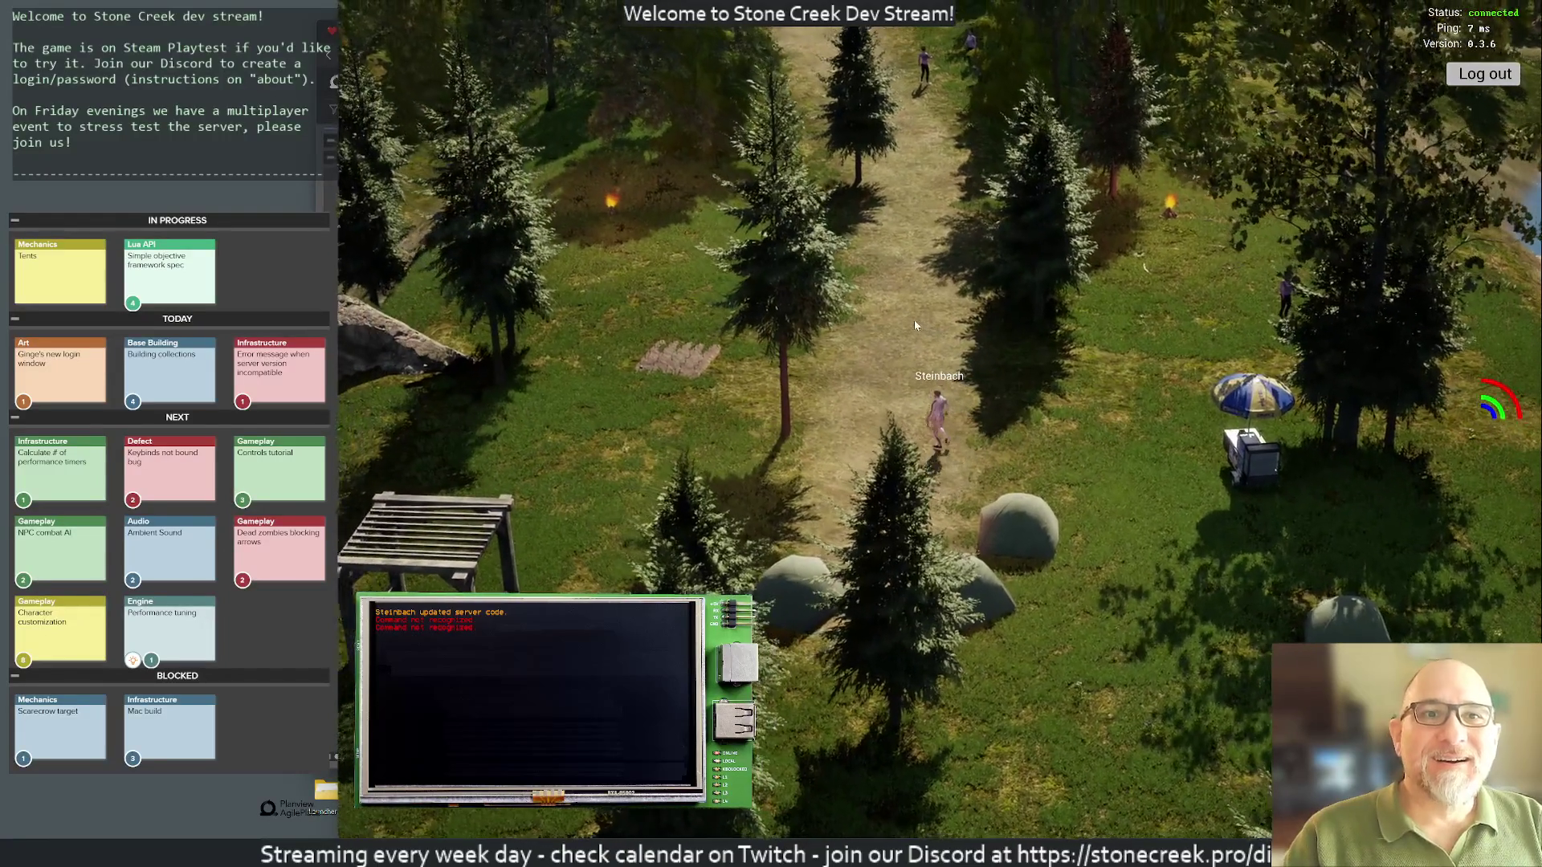
pyautogui.moveTo(914, 324)
pyautogui.mouseDown()
pyautogui.moveTo(970, 233)
pyautogui.moveTo(811, 216)
pyautogui.moveTo(1060, 292)
pyautogui.mouseUp()
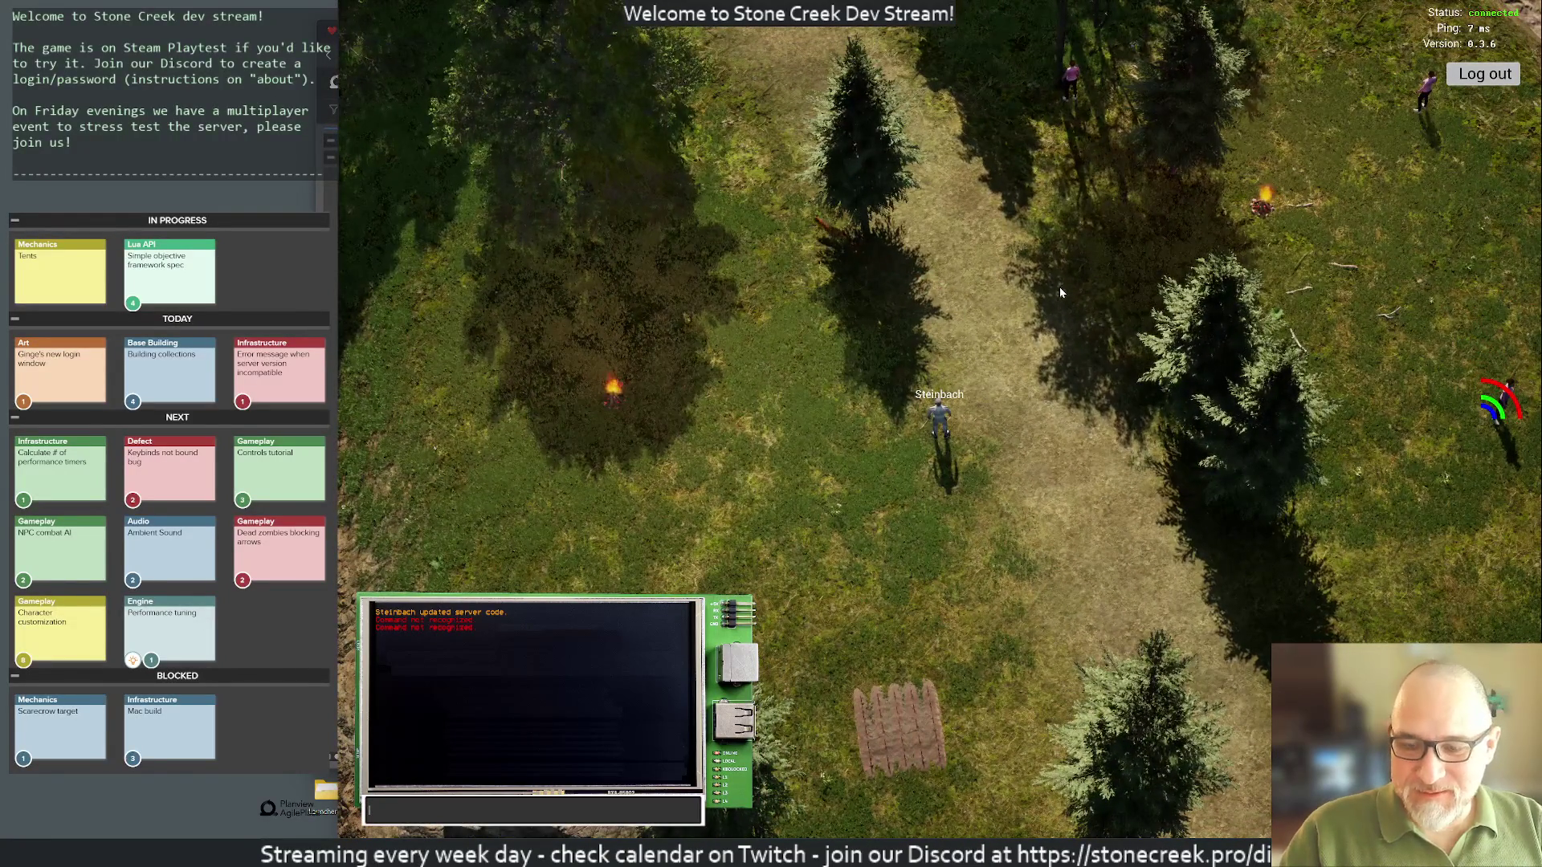
# Step: Restart the tutorial with /tutorial and page through to the Combat inventory-check page
pyautogui.write('/tutorial')
pyautogui.press('Return')
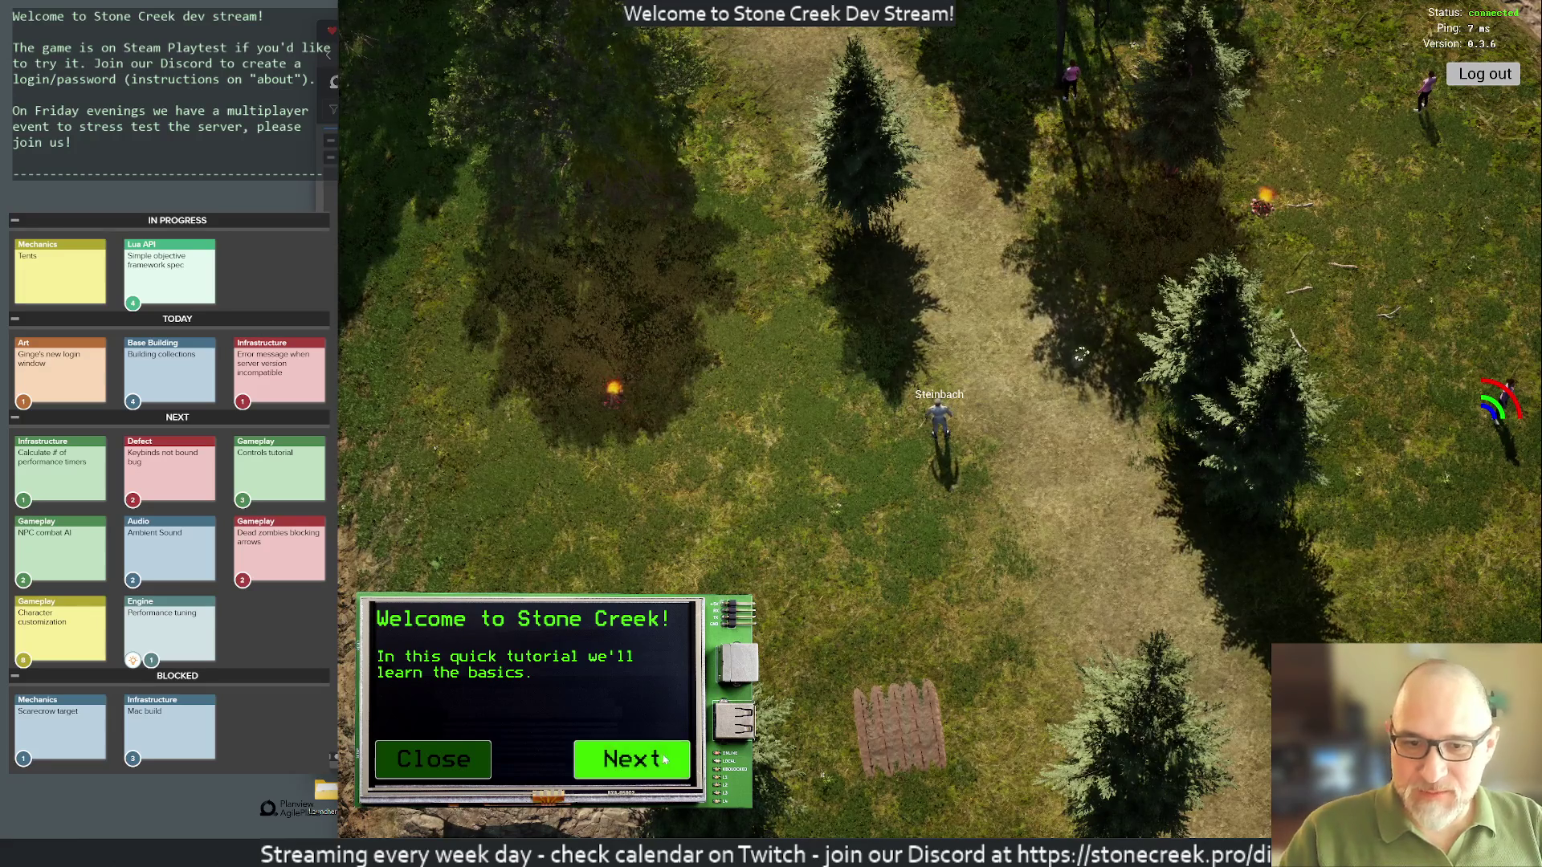
pyautogui.click(631, 761)
pyautogui.click(630, 761)
pyautogui.click(629, 763)
pyautogui.click(628, 762)
pyautogui.click(628, 762)
pyautogui.click(628, 762)
pyautogui.click(628, 762)
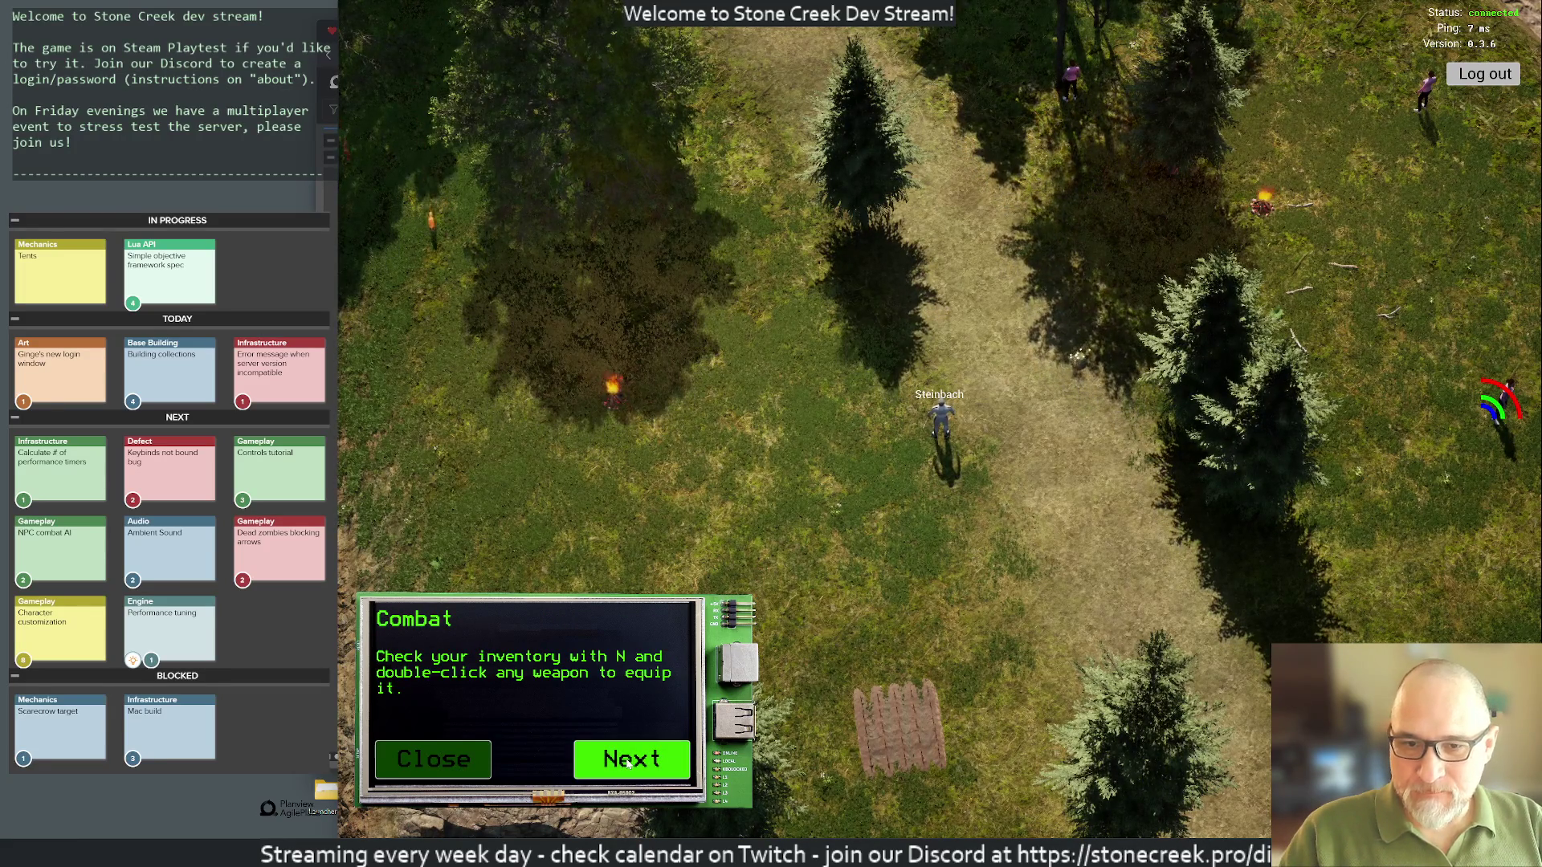
# Step: Check the inventory, advance to the Energy step, and sleep in a tent
pyautogui.press('n')
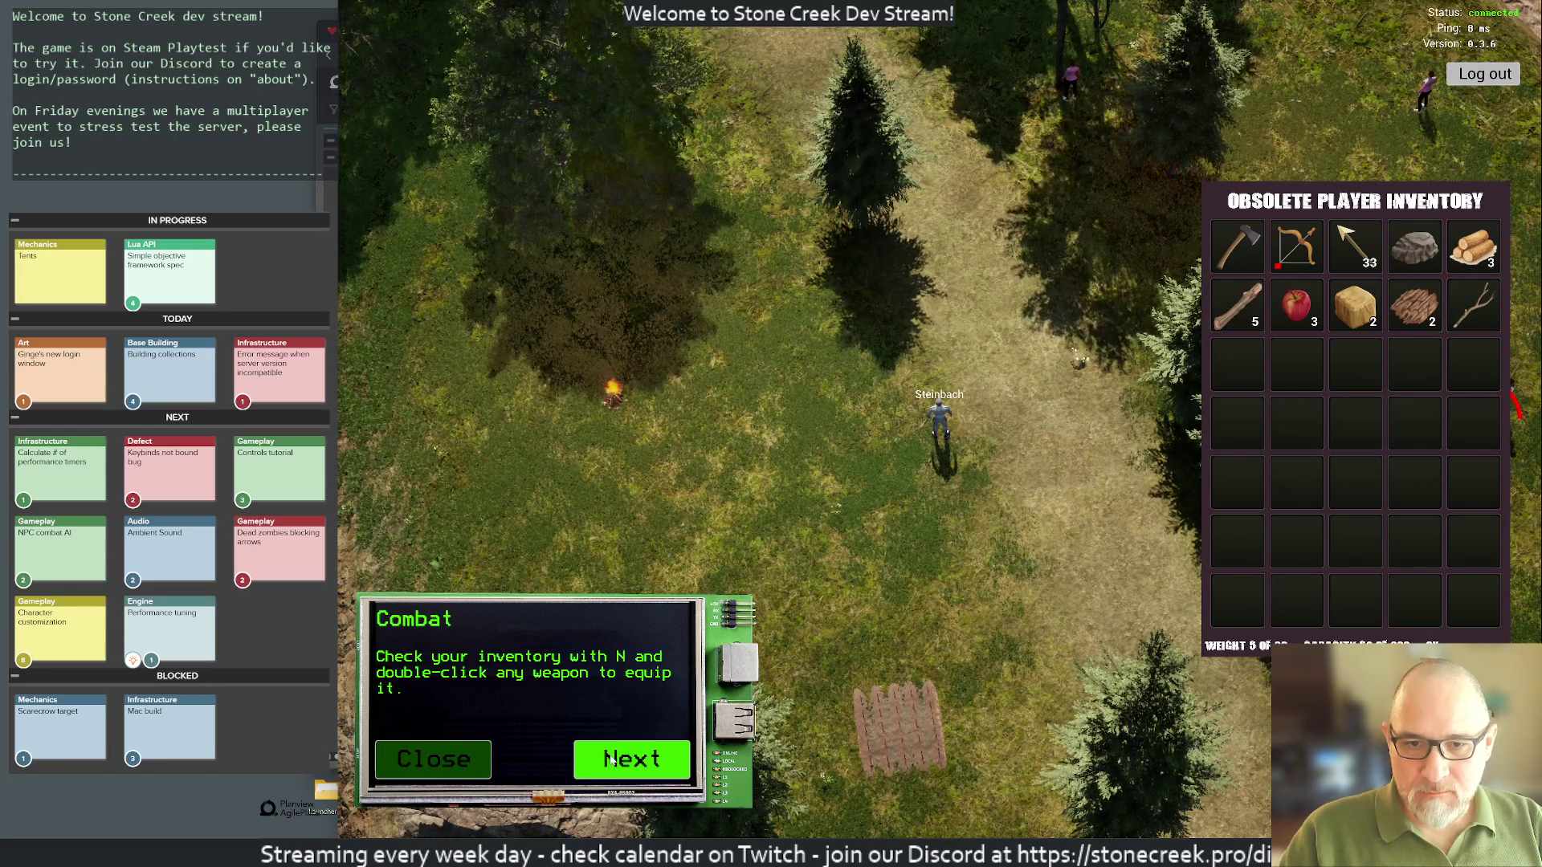
pyautogui.press('n')
pyautogui.click(610, 759)
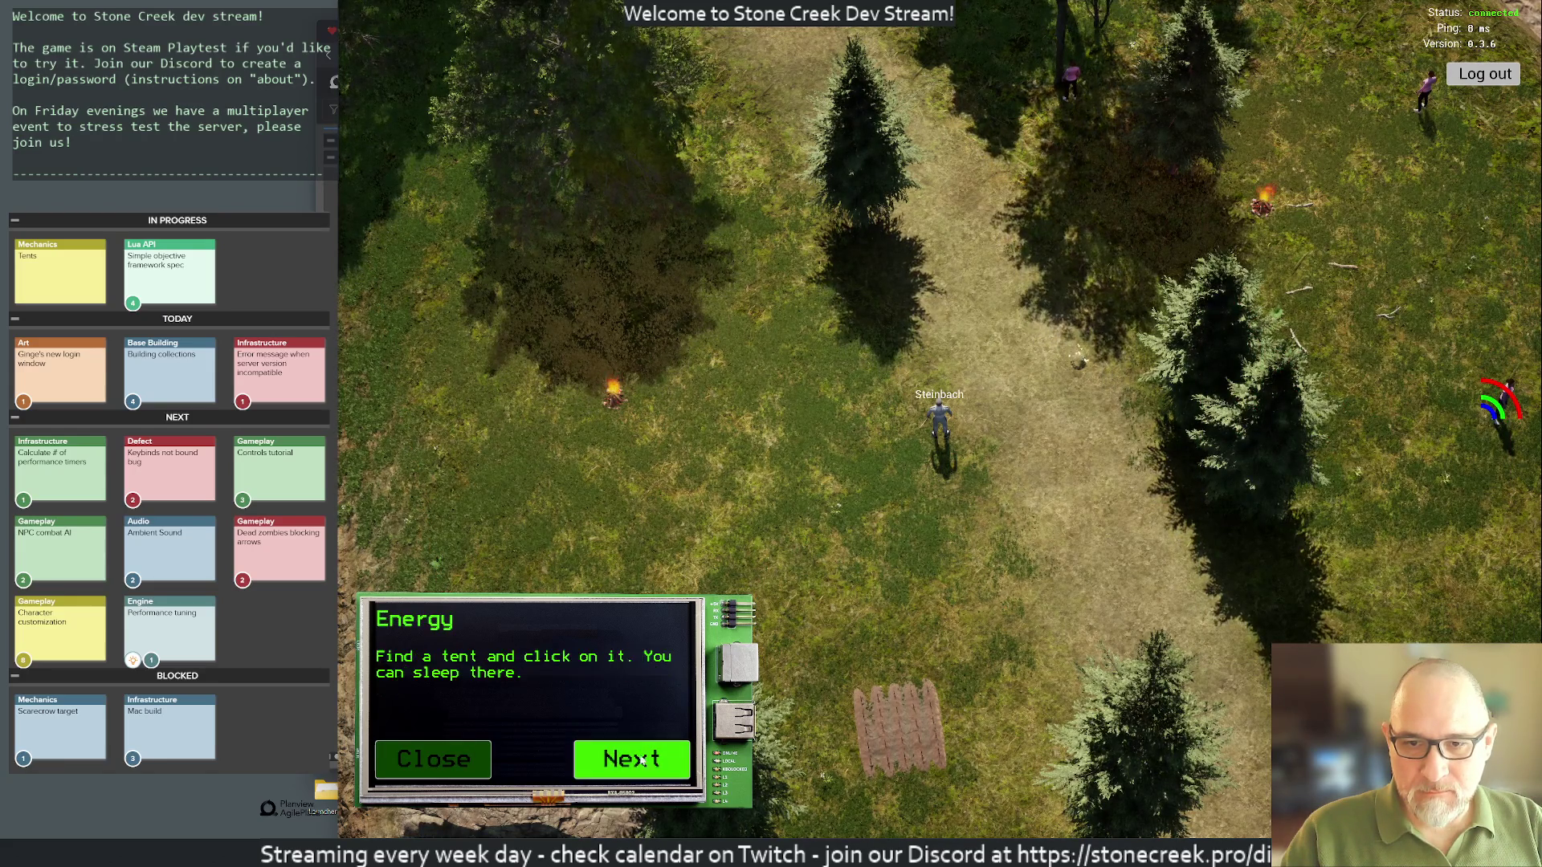
pyautogui.press('n')
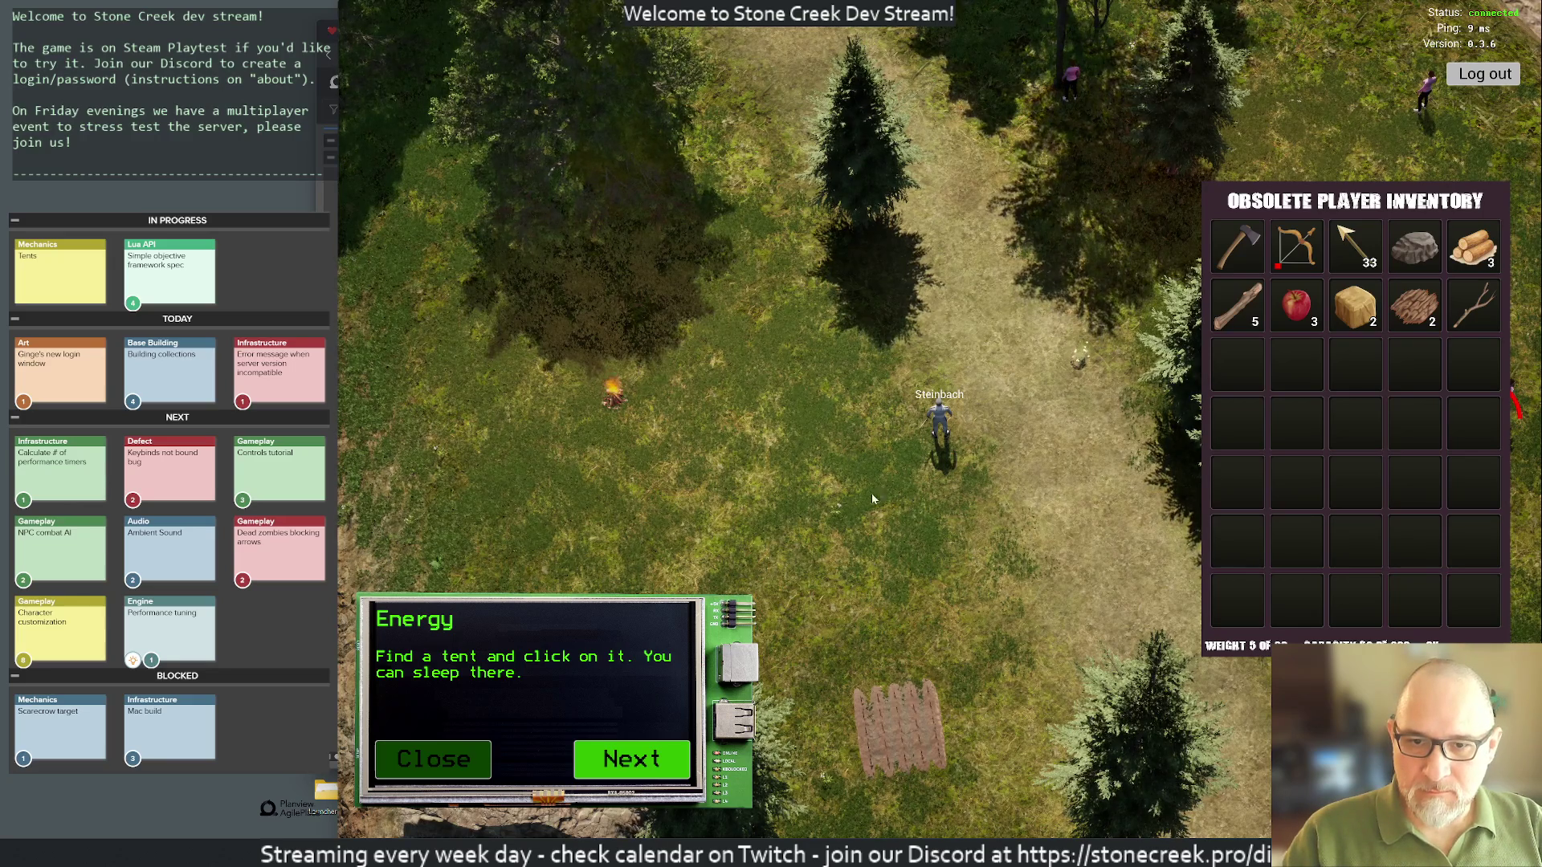
pyautogui.scroll(3, 1080, 404)
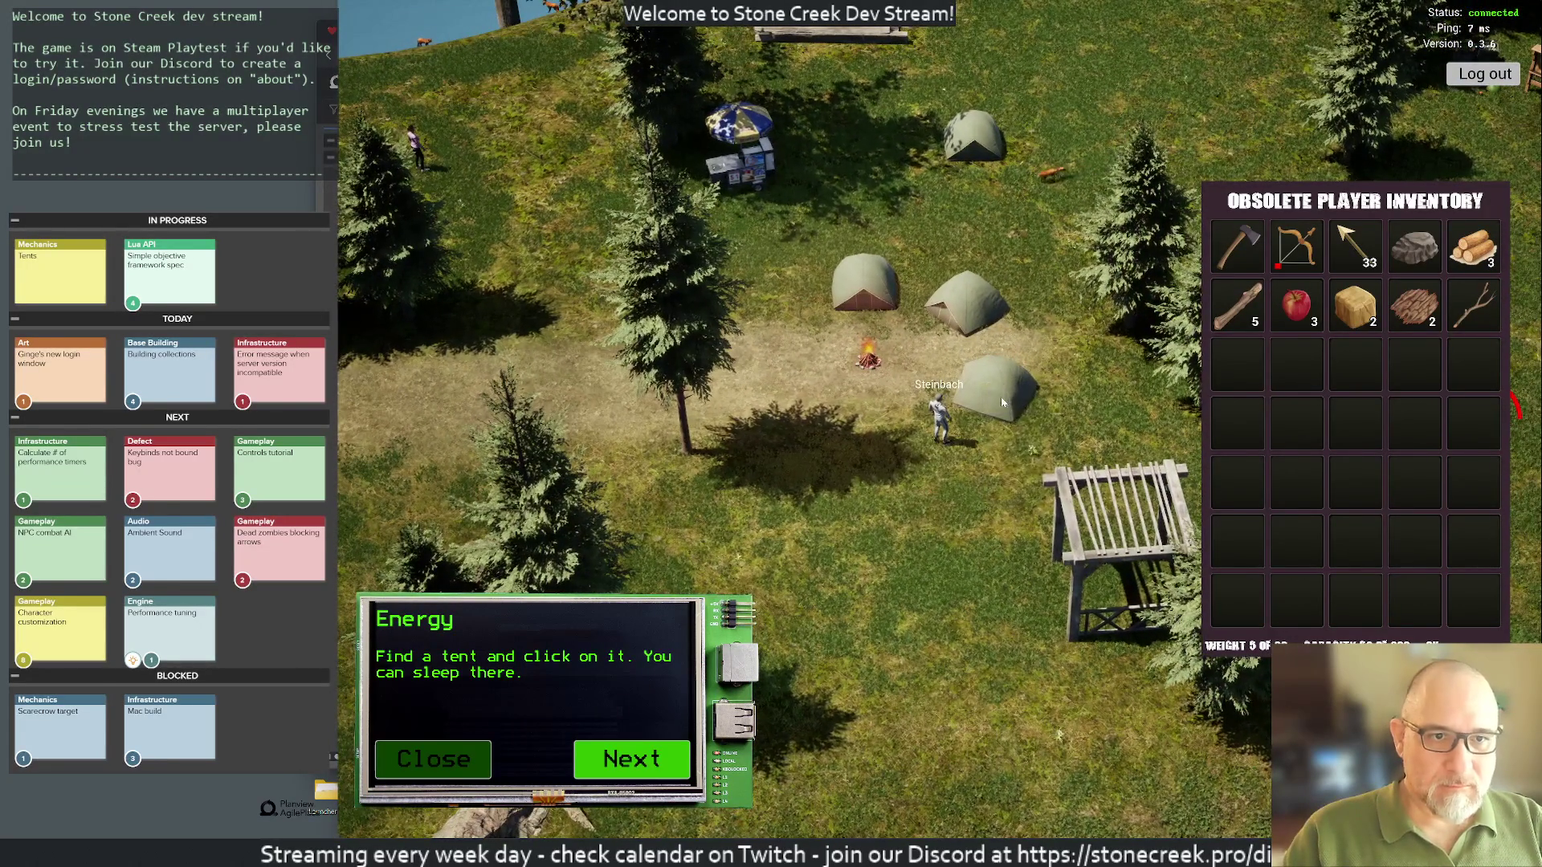
pyautogui.click(1001, 396)
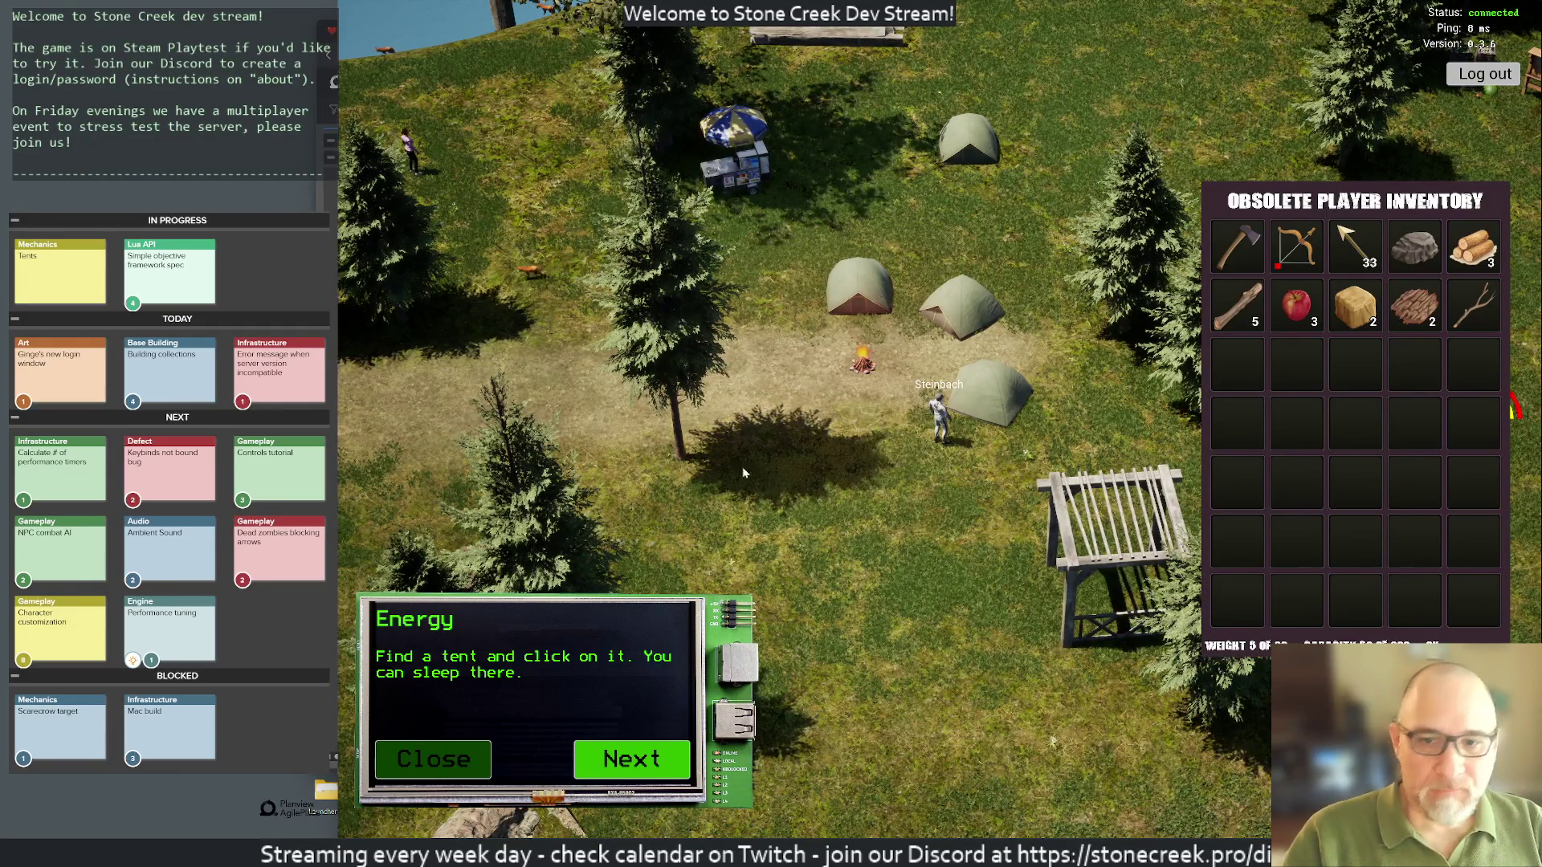
# Step: Page through the Energy explanation, glancing at the world map, then return to tutorial.lua
pyautogui.click(666, 760)
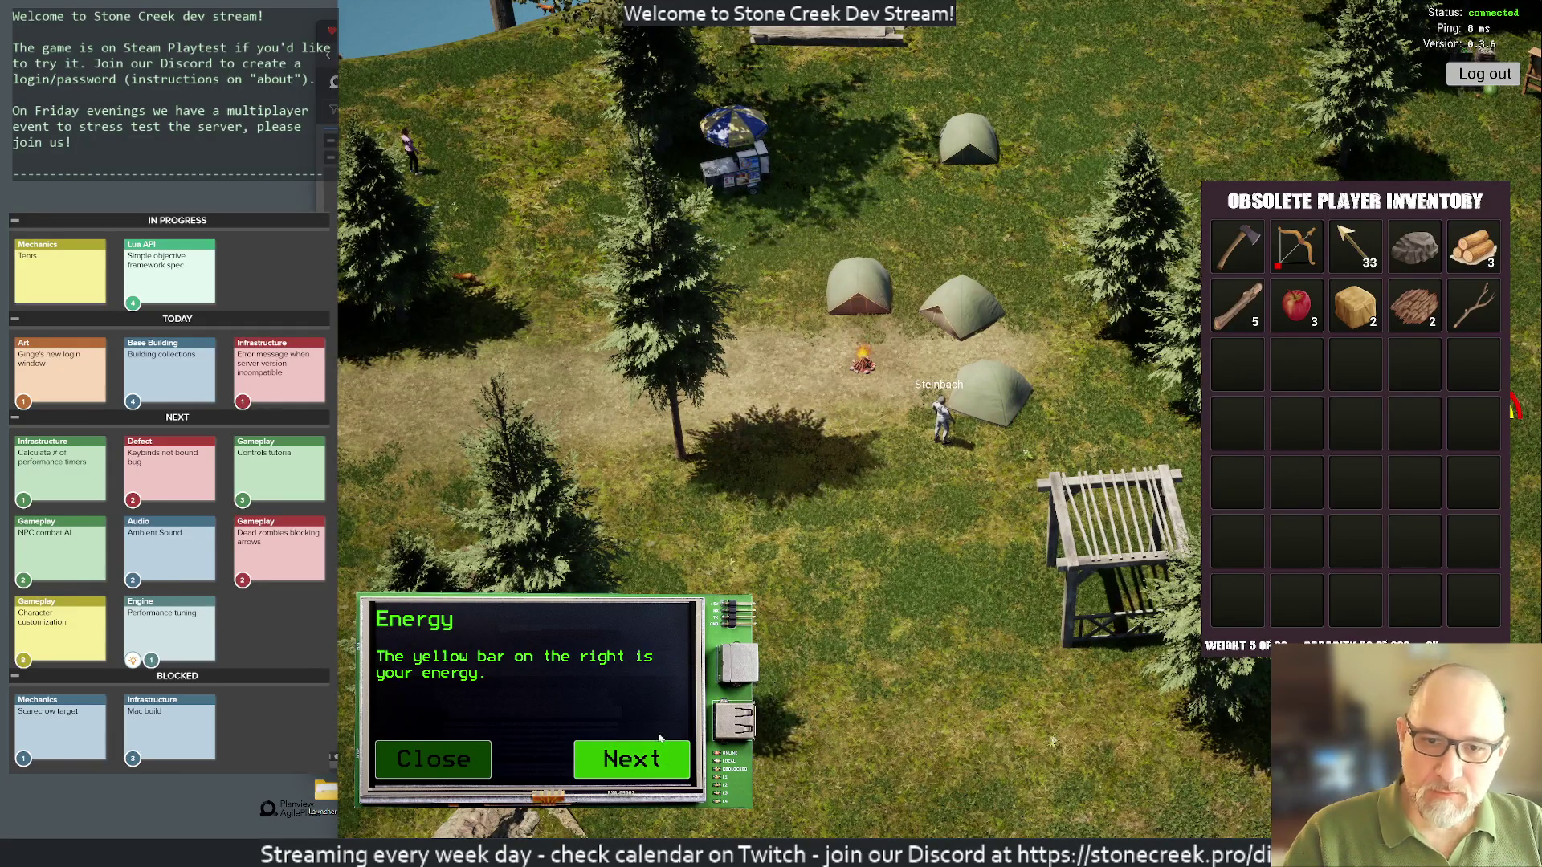
pyautogui.press('m')
pyautogui.press('Escape')
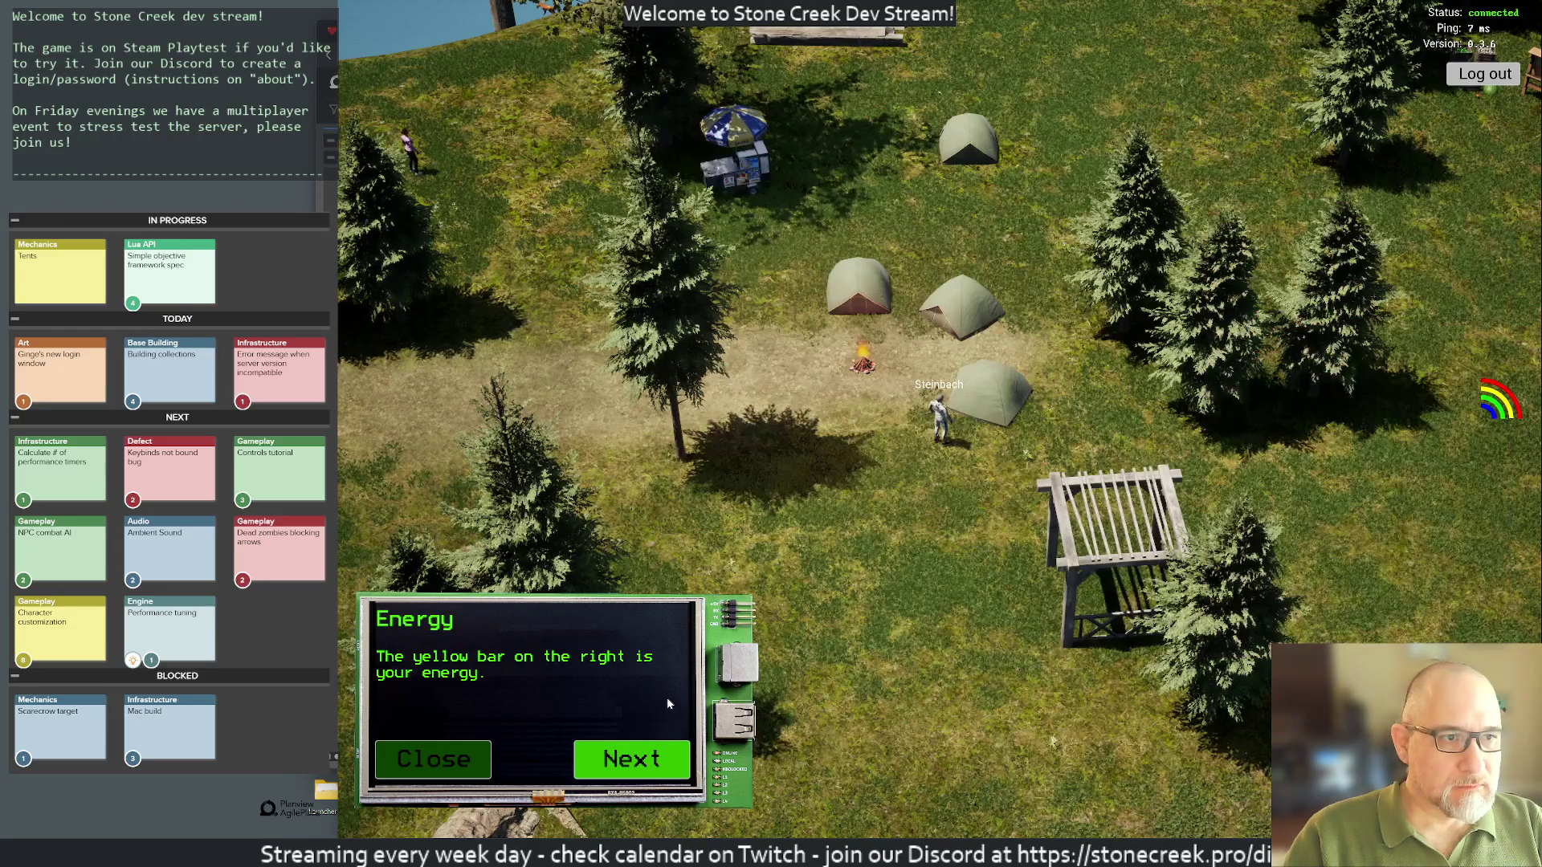
pyautogui.click(599, 758)
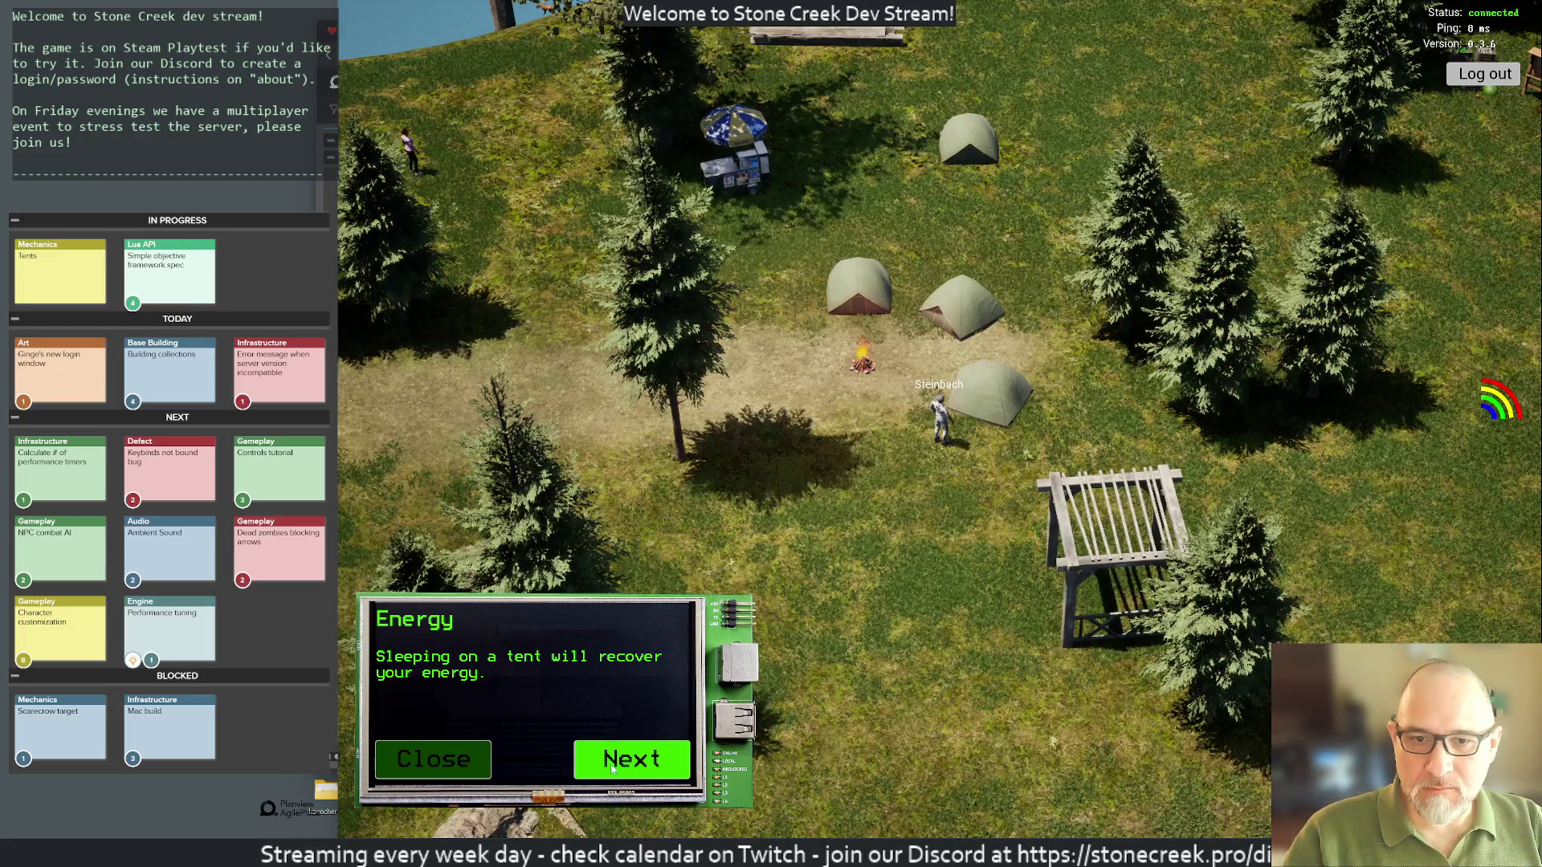
pyautogui.click(610, 766)
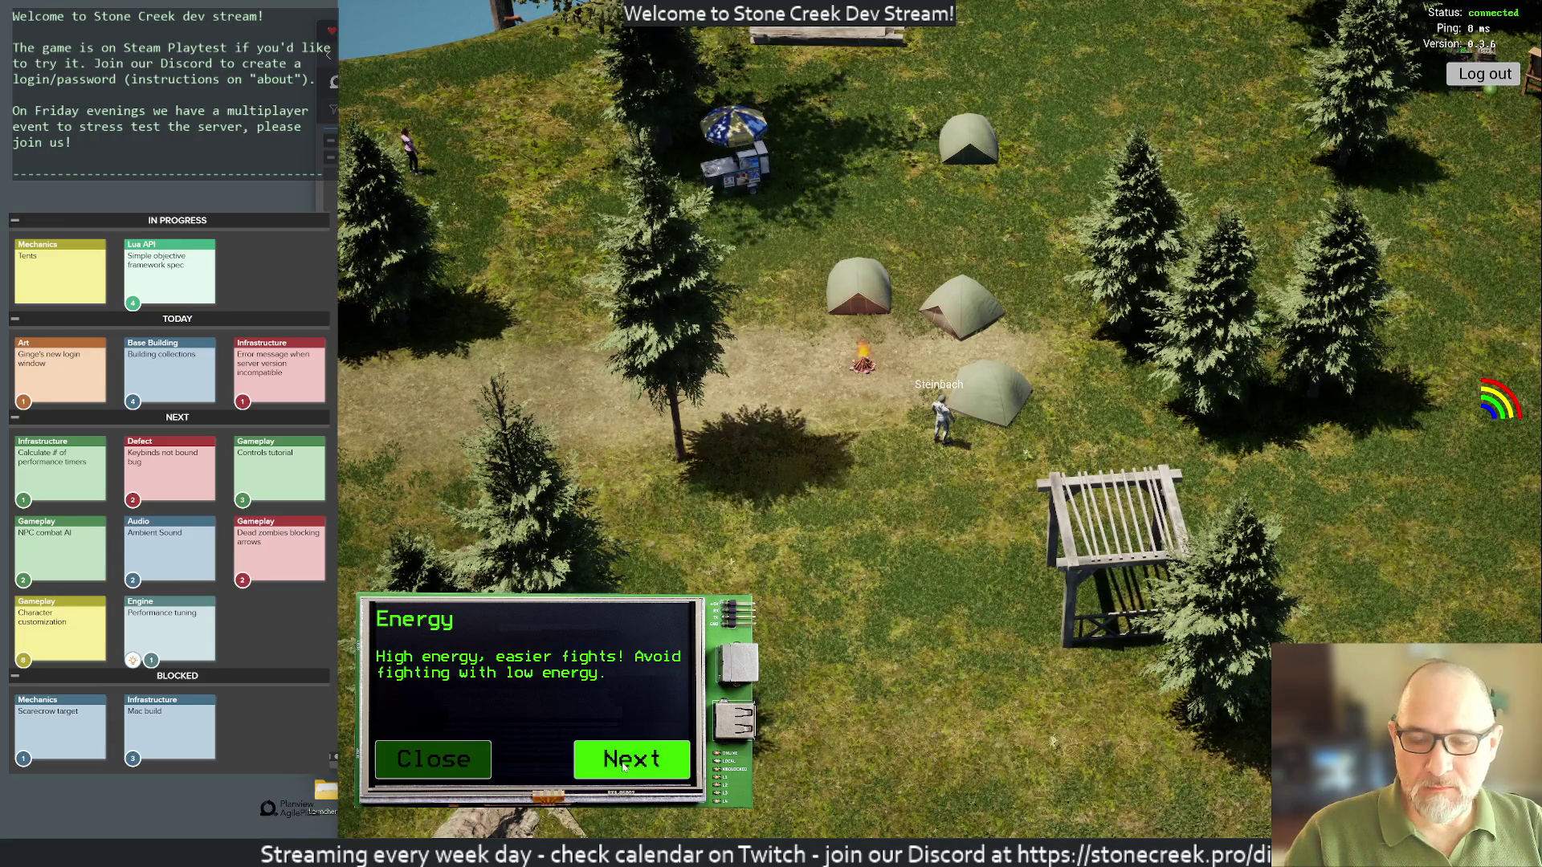
pyautogui.hotkey('alt', 'Tab')
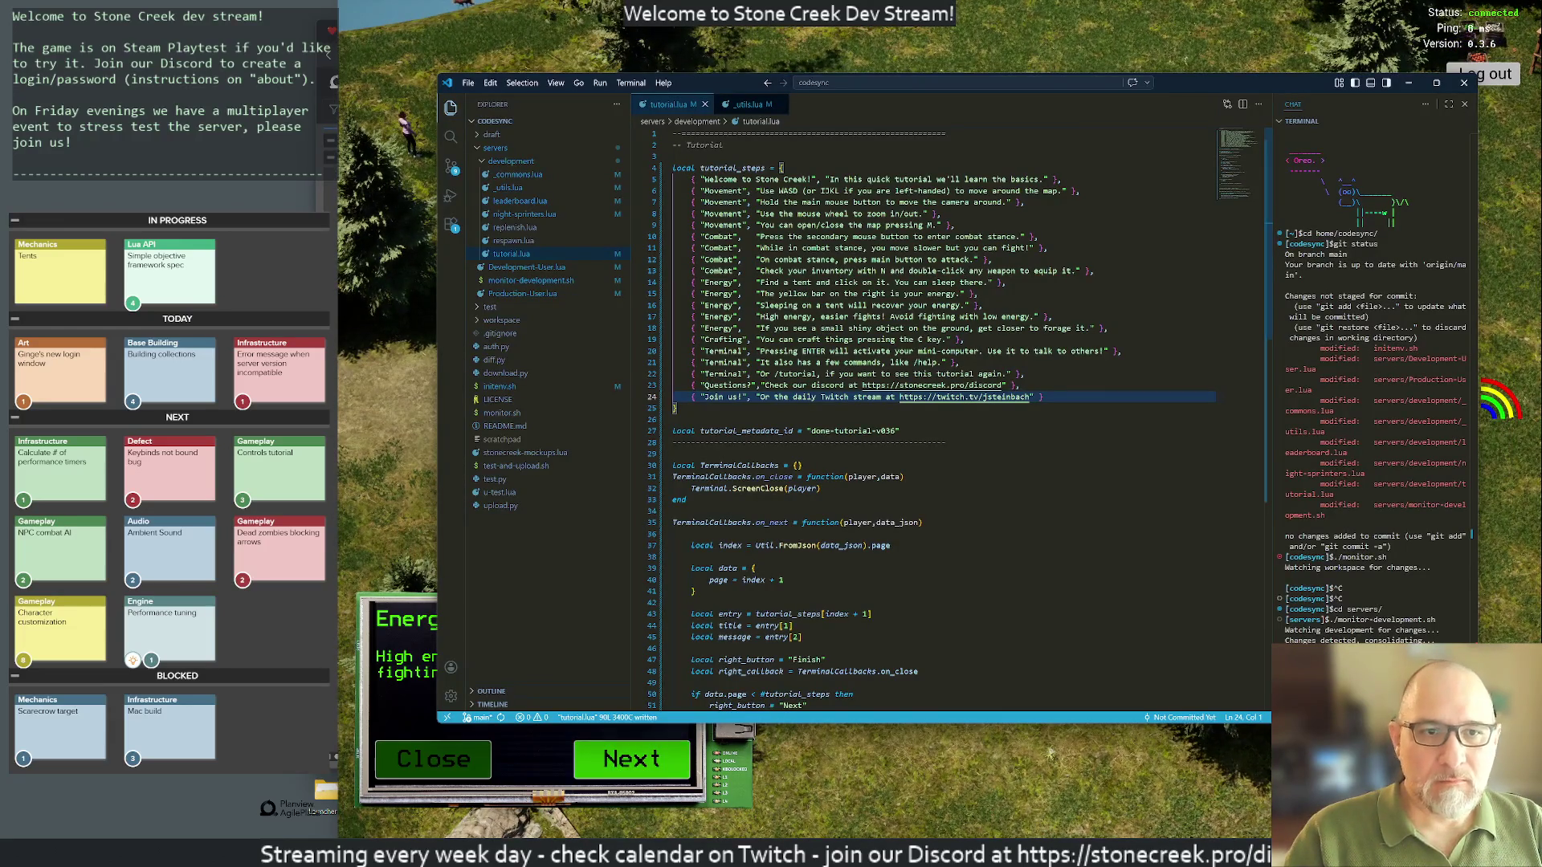
# Step: Try moving the tent-finding line below the sleeping line, then undo those edits
pyautogui.click(856, 282)
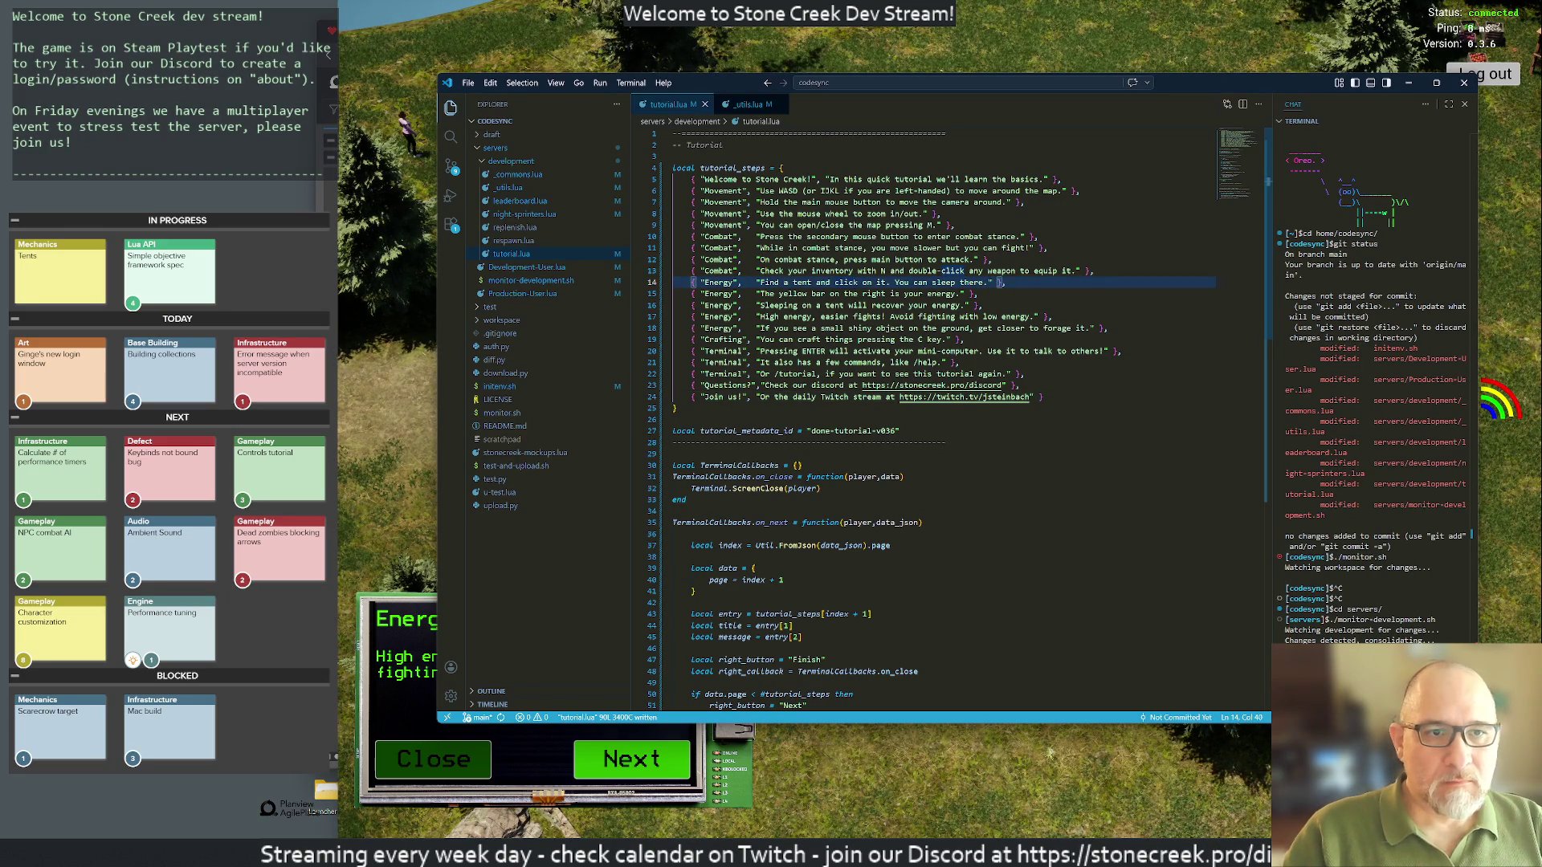
pyautogui.press('d')
pyautogui.press('d')
pyautogui.press('u')
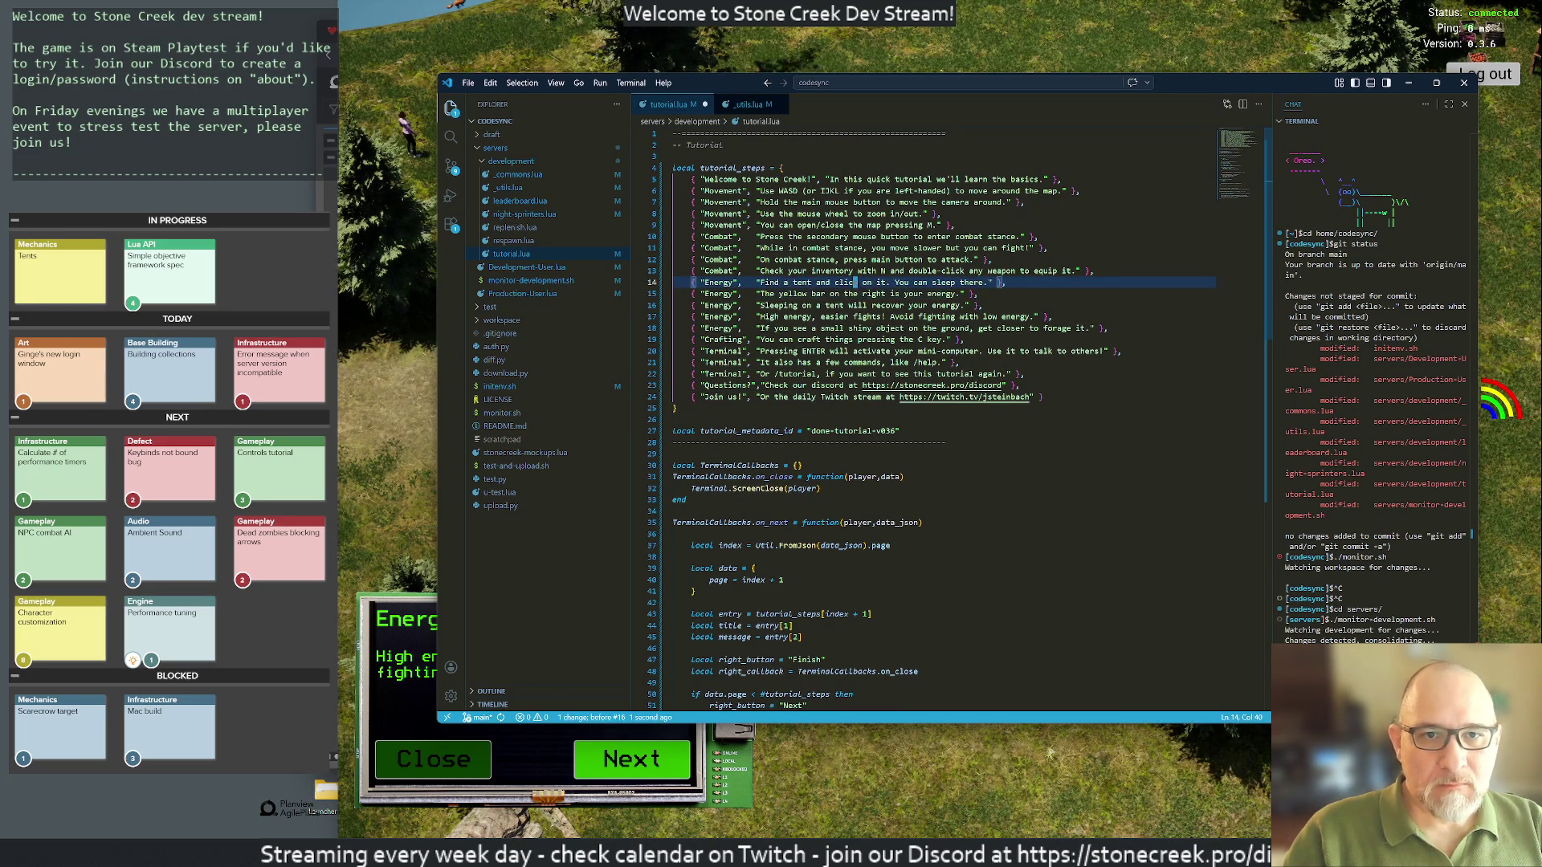
pyautogui.press('d')
pyautogui.press('d')
pyautogui.press('j')
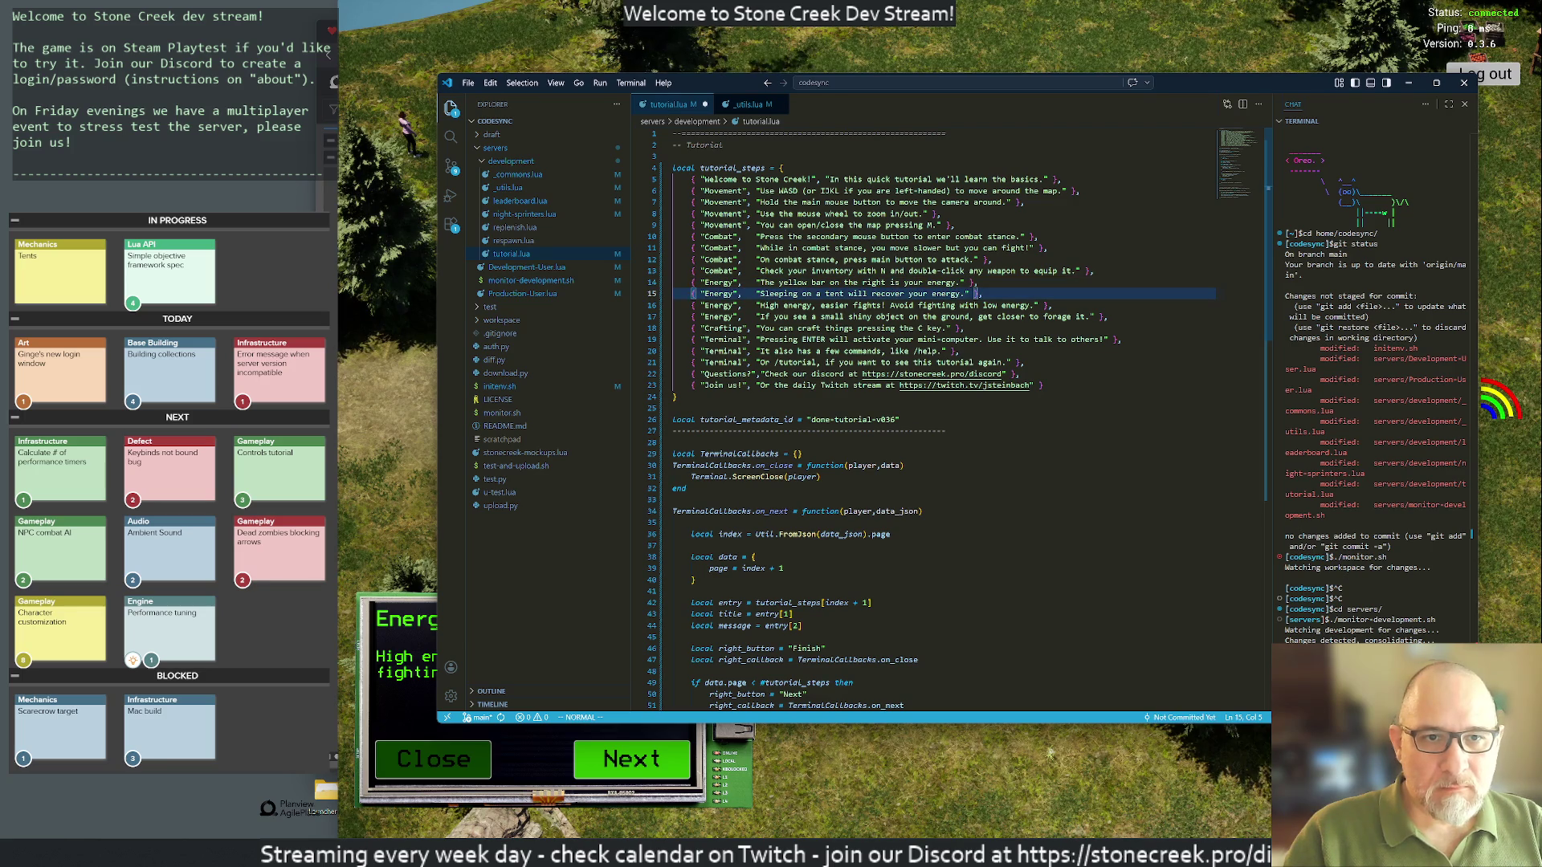
pyautogui.press('p')
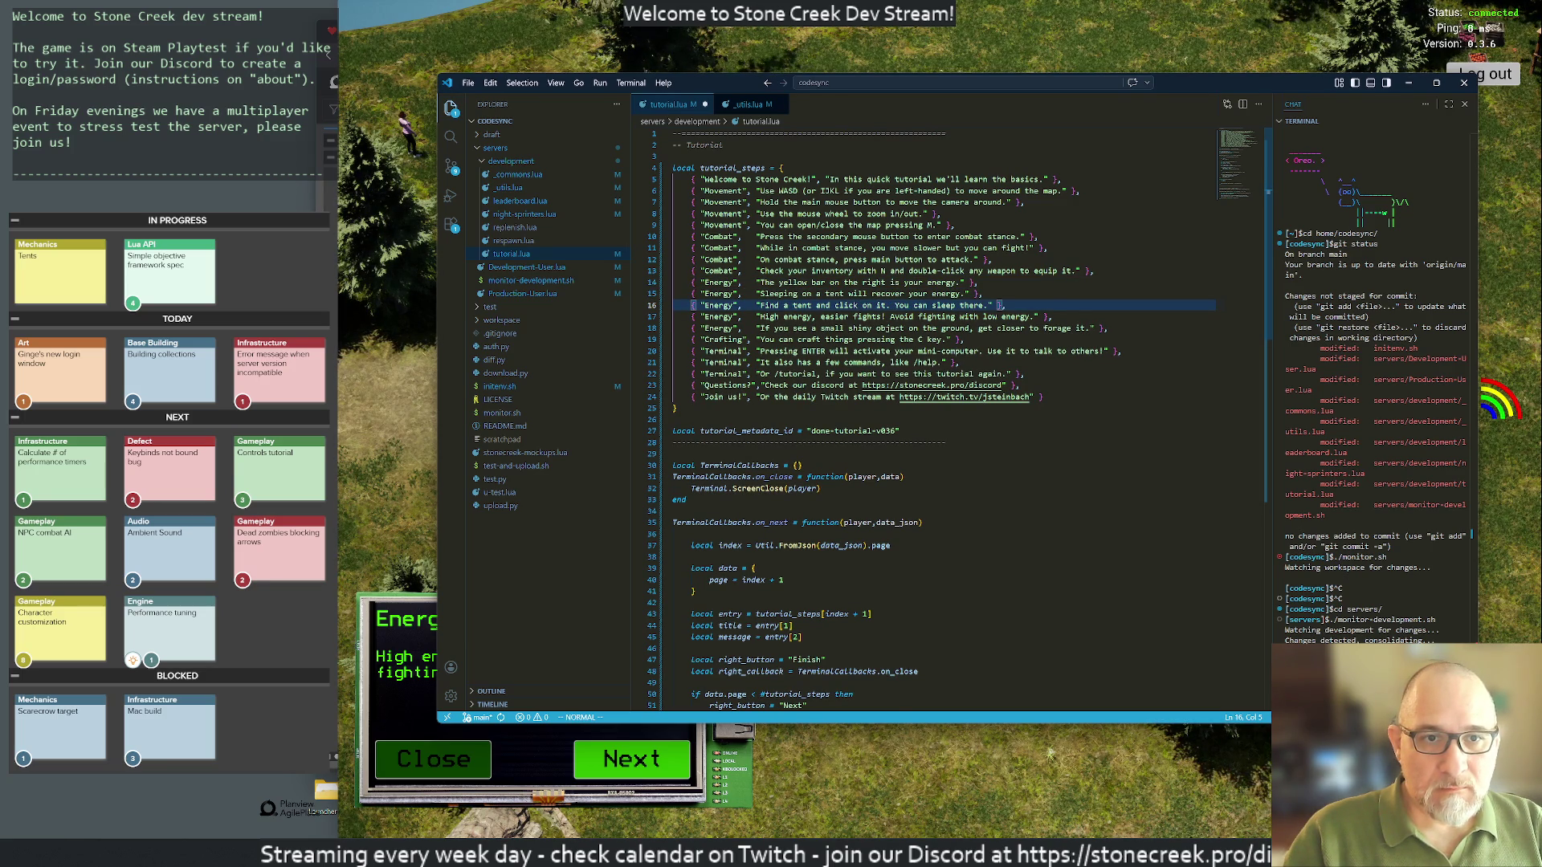
pyautogui.press('d')
pyautogui.press('d')
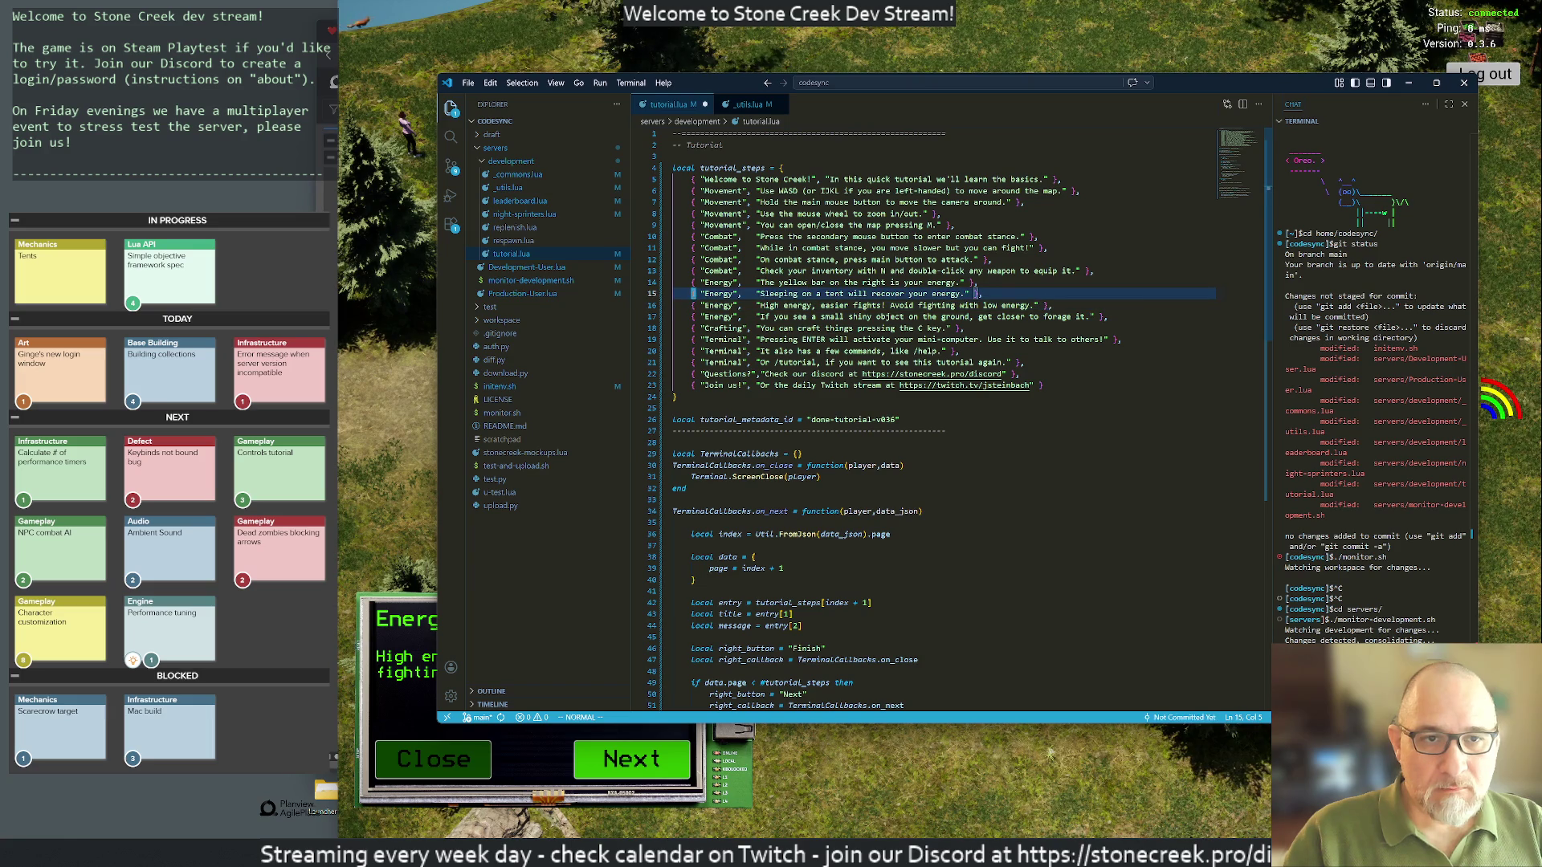
pyautogui.press('u')
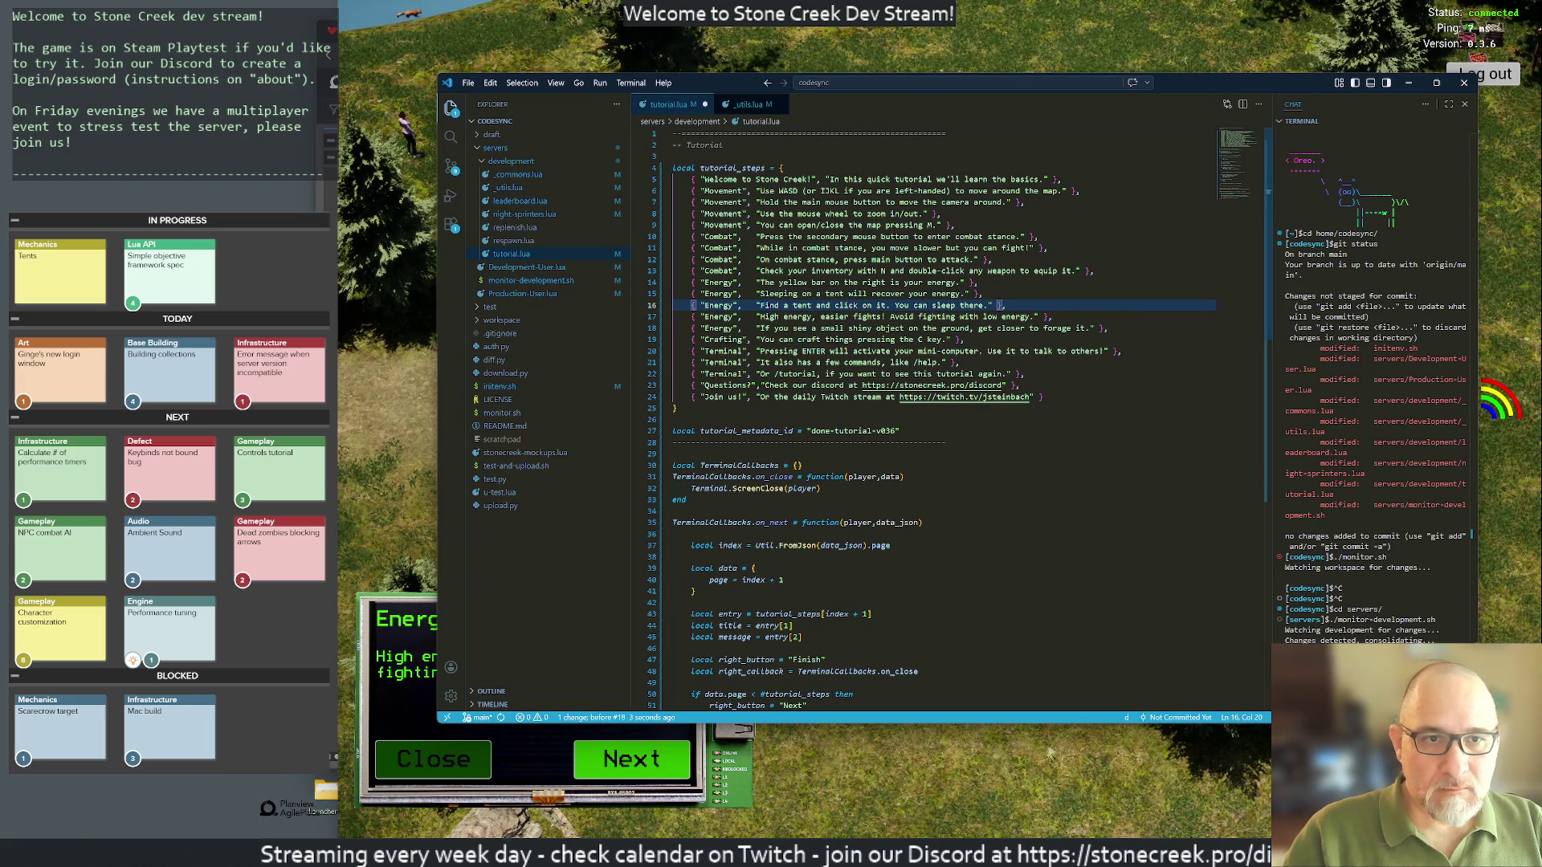
pyautogui.press('d')
pyautogui.press('d')
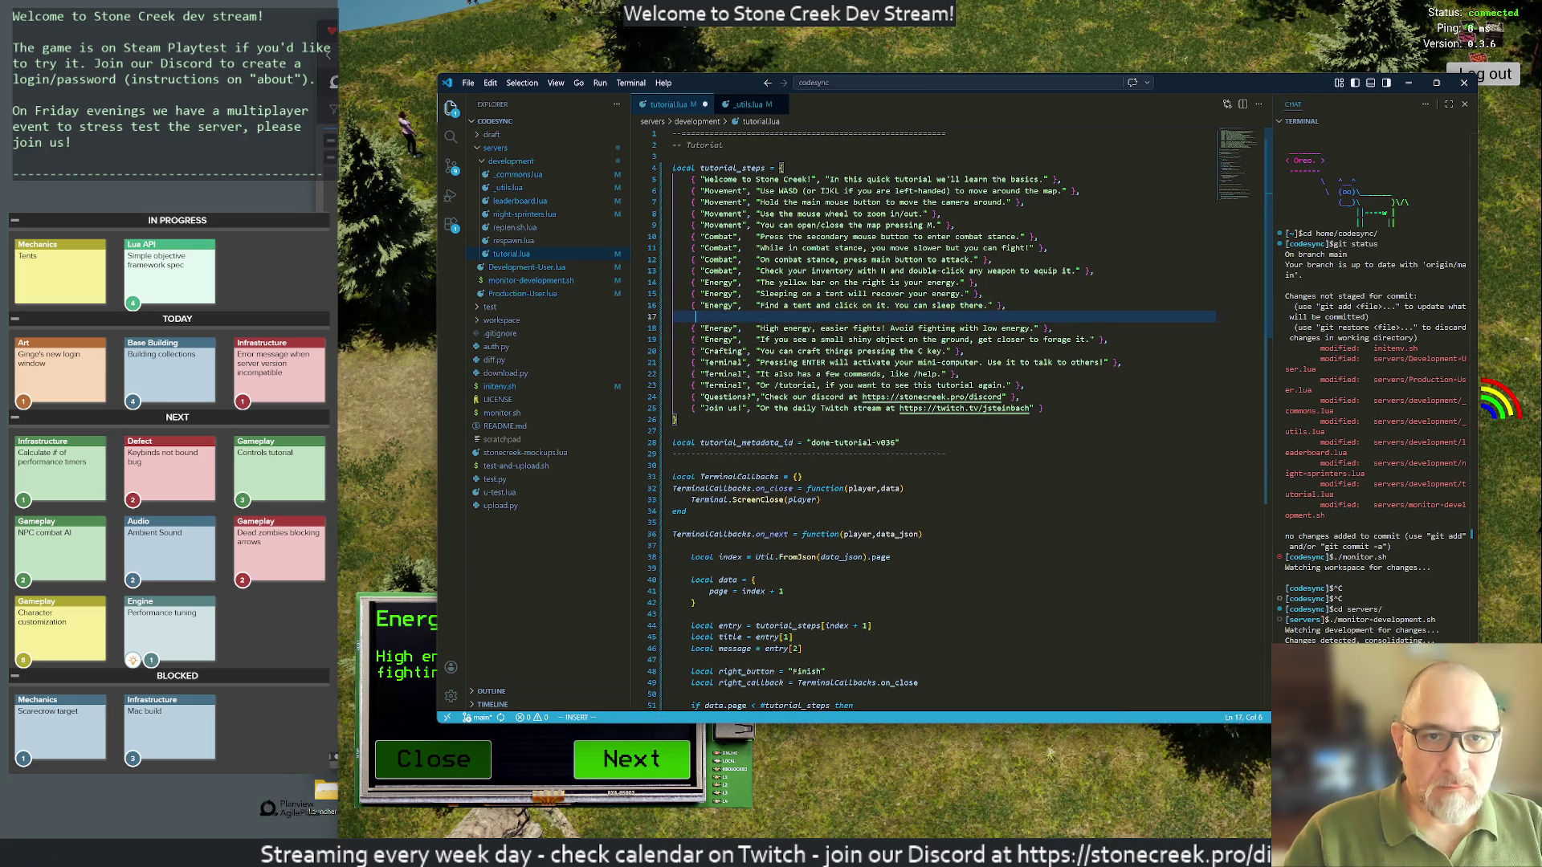
pyautogui.press('u')
# Step: Prefix the line with 'To sleep, find' and remove the 'You can sleep there' sentence
pyautogui.click(767, 305)
pyautogui.press('i')
pyautogui.press('BackSpace')
pyautogui.write('To sleep, f')
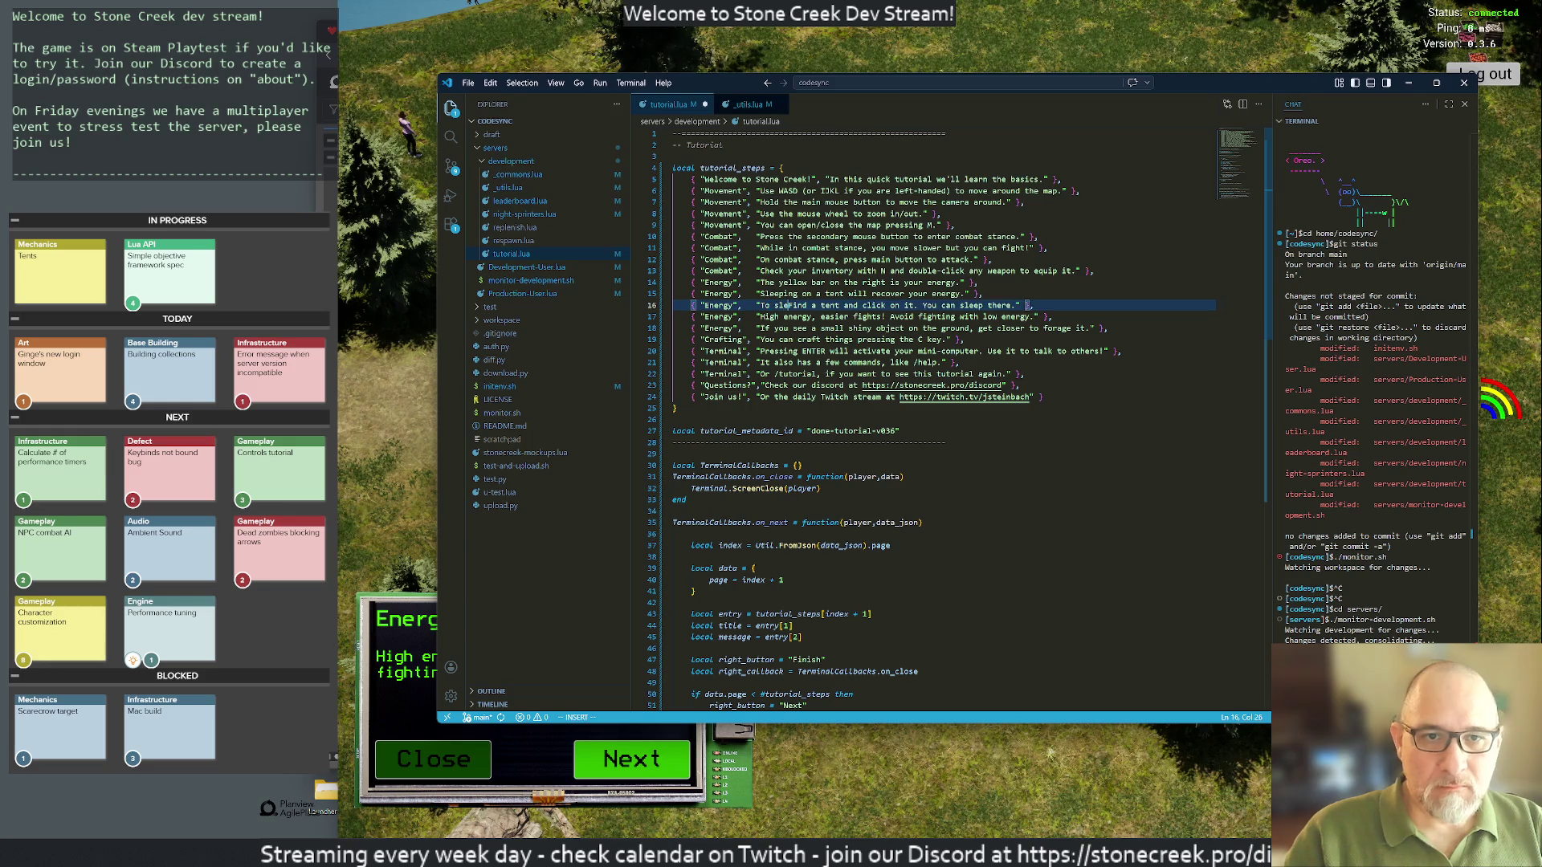
pyautogui.press('~')
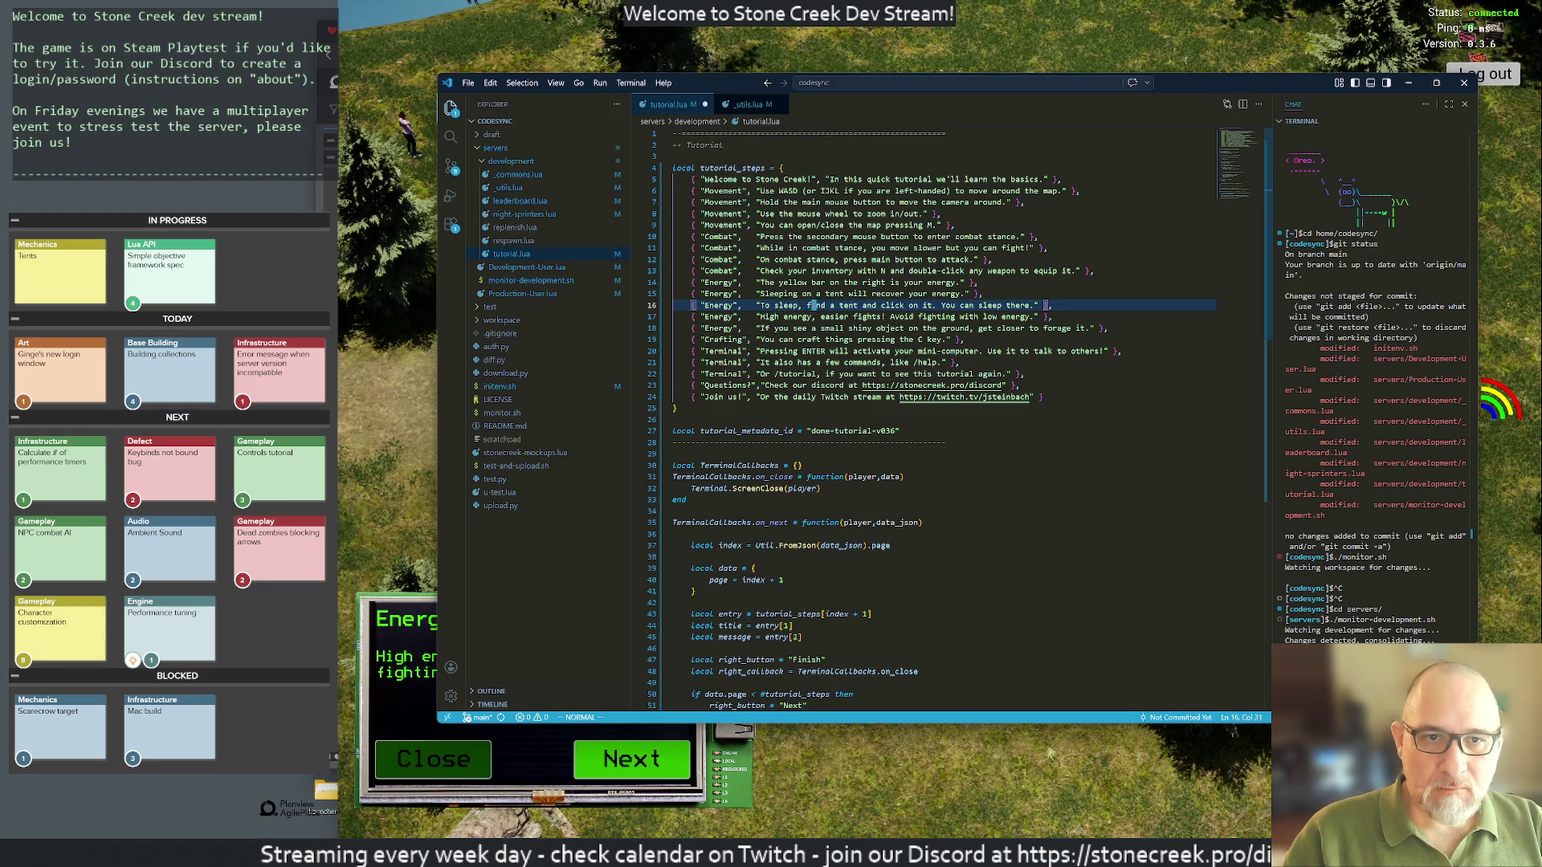
pyautogui.press('h')
pyautogui.press('d')
pyautogui.press('t')
pyautogui.press('"')
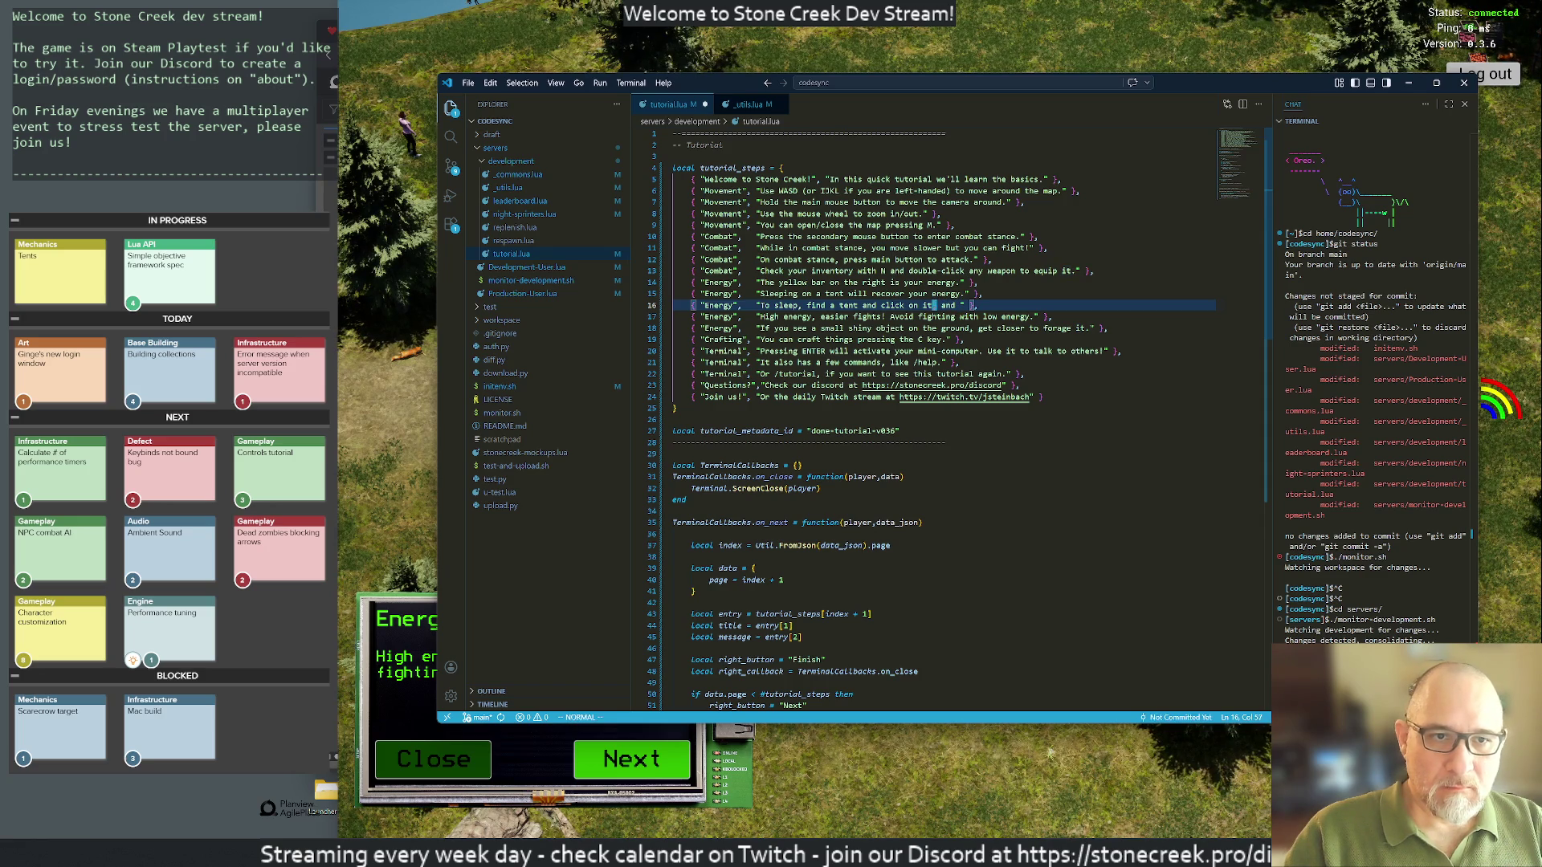
# Step: Change 'tent and click' to 'tent, click' in the sleep sentence
pyautogui.press('c')
pyautogui.press('w')
pyautogui.press('BackSpace')
pyautogui.write(',')
pyautogui.press('Escape')
pyautogui.press('w')
pyautogui.press('w')
# Step: Append 'option.' to the sentence, save tutorial.lua with :w, and return to the game
pyautogui.press('f')
pyautogui.press('"')
pyautogui.press('i')
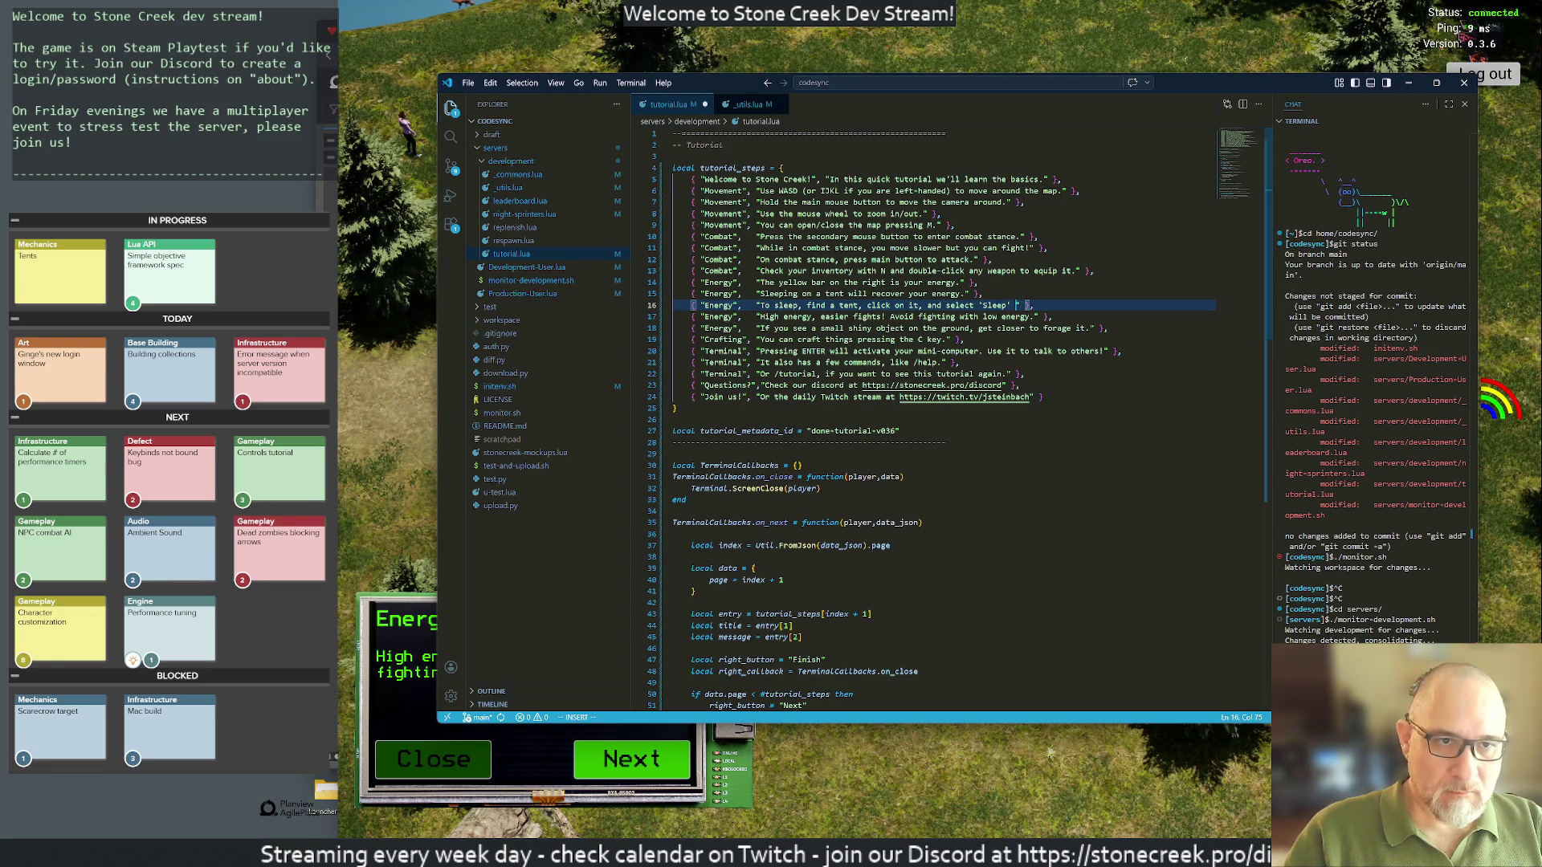
pyautogui.write('option.')
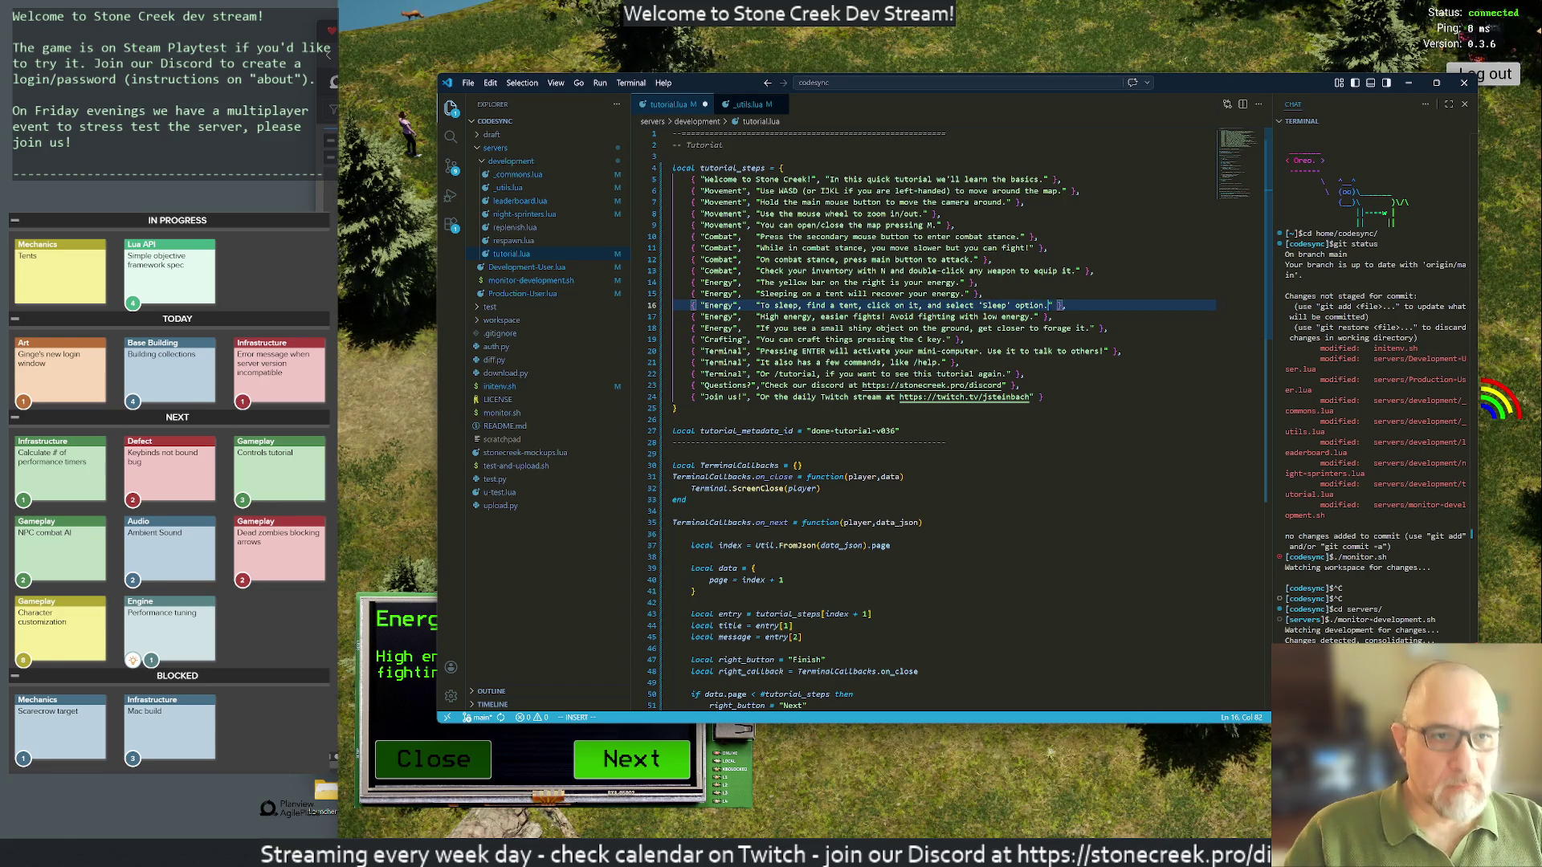
pyautogui.press('Return')
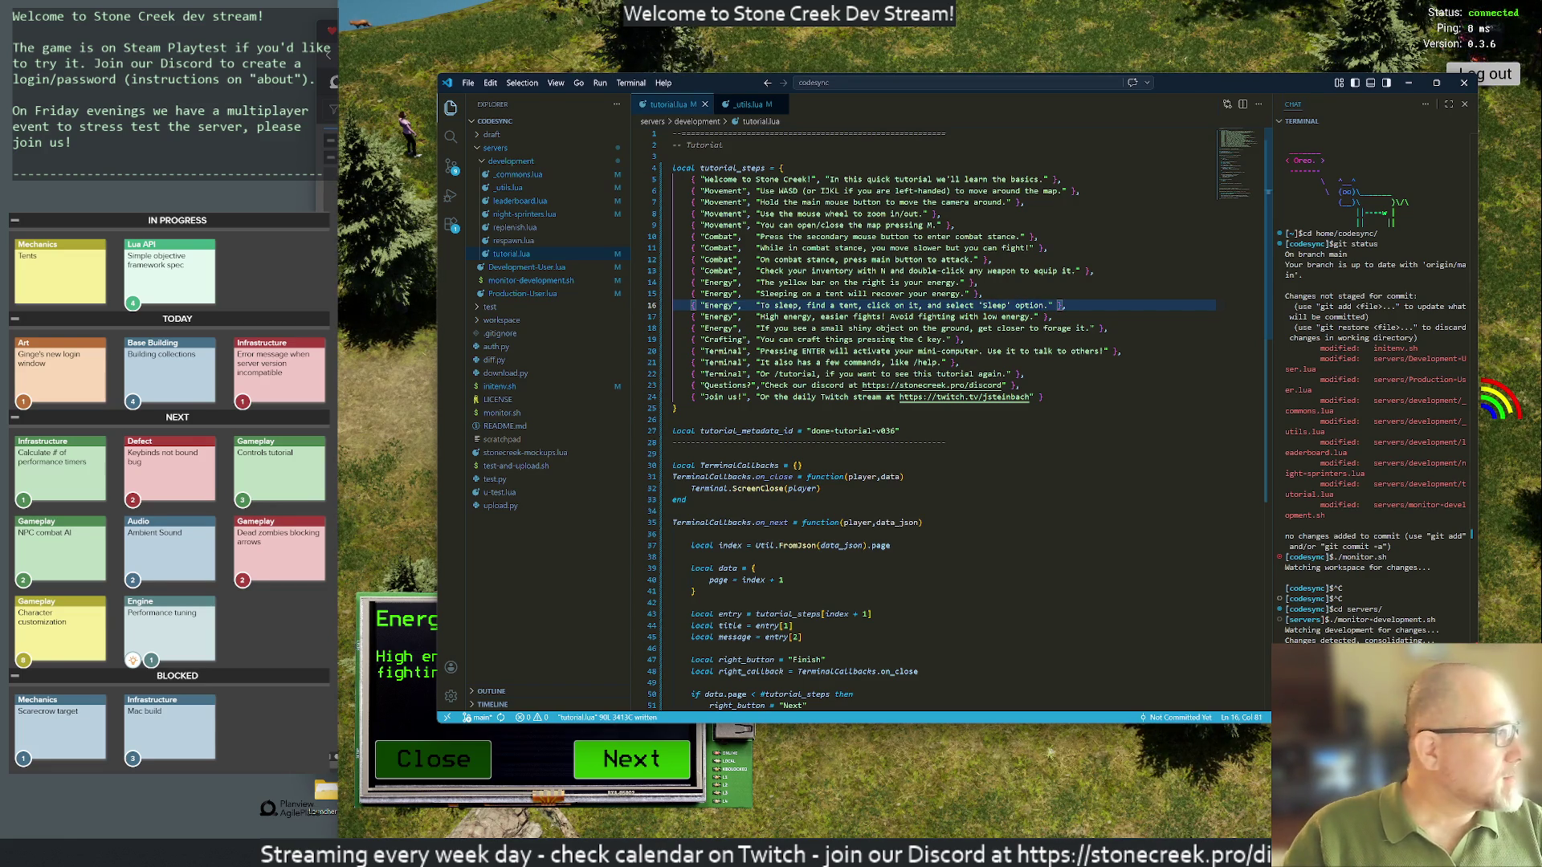
pyautogui.click(379, 538)
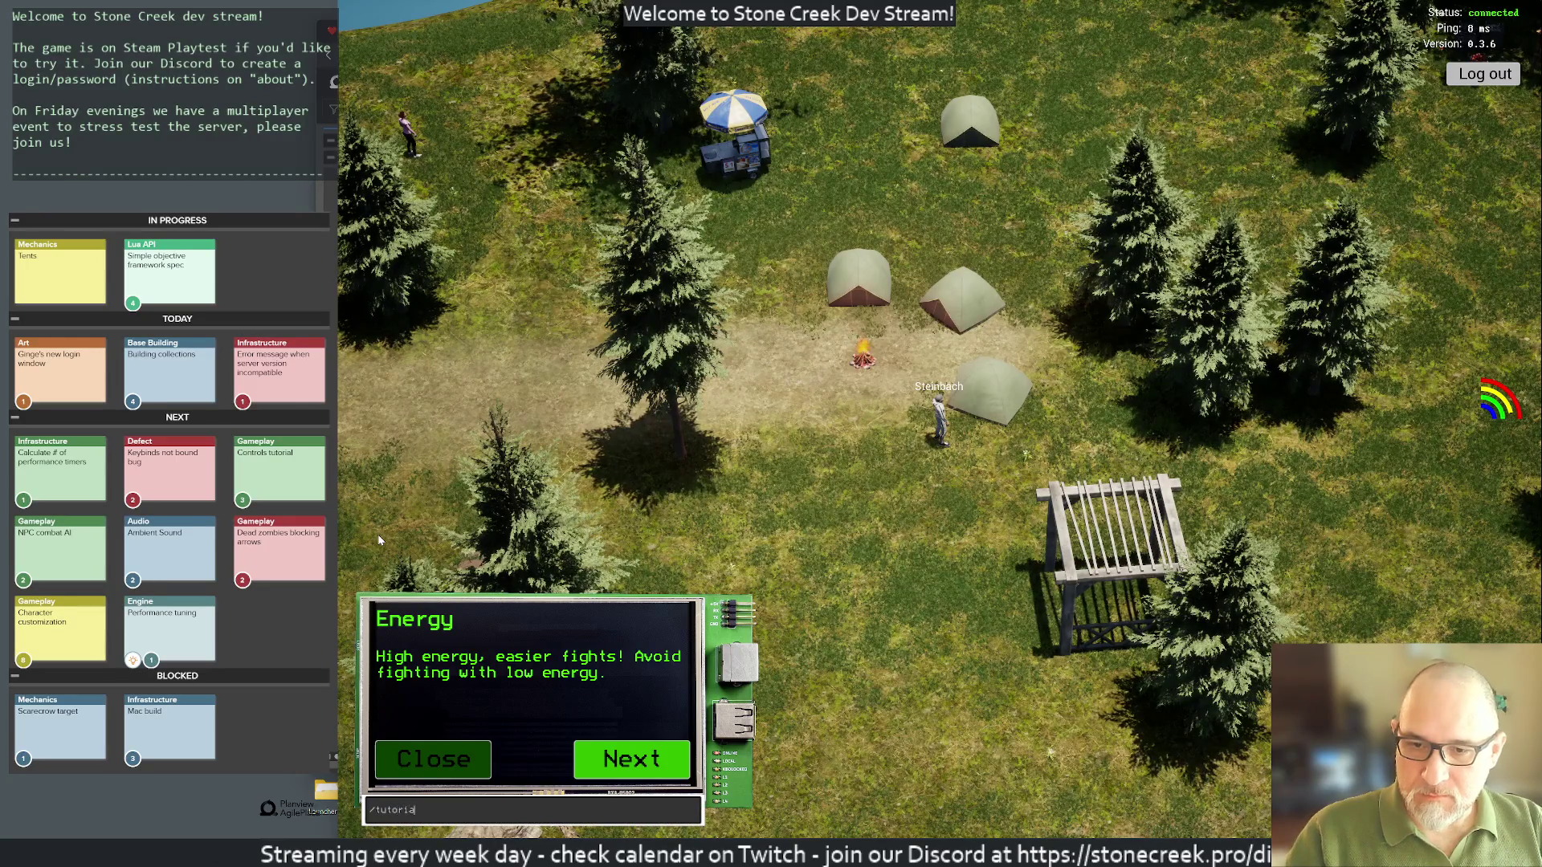
# Step: Restart the tutorial and page through the Combat pages to the Energy pages
pyautogui.write('l')
pyautogui.press('Return')
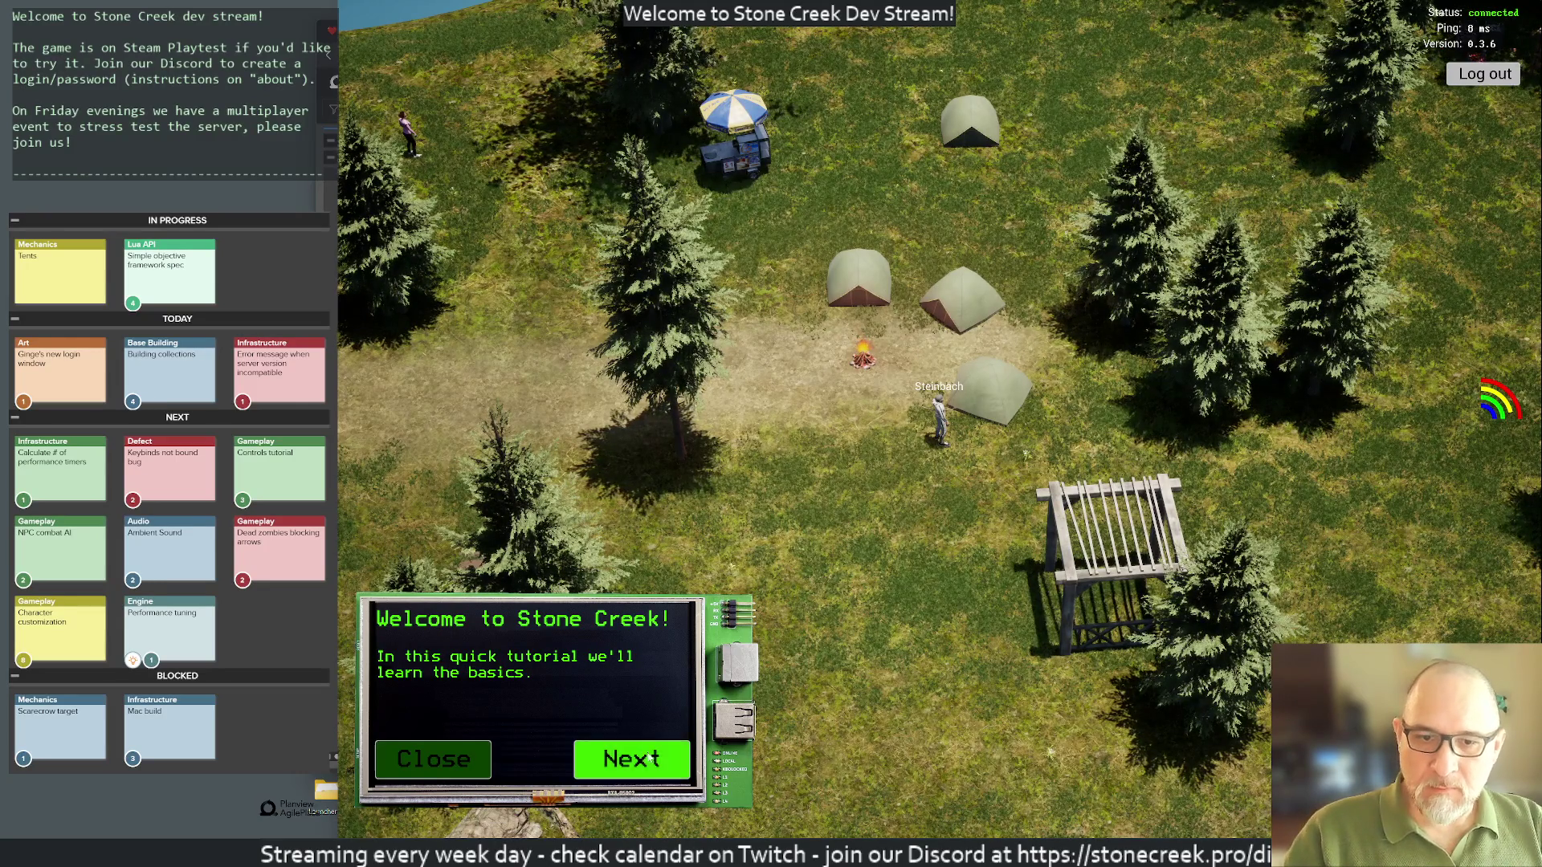
pyautogui.click(642, 763)
pyautogui.click(641, 763)
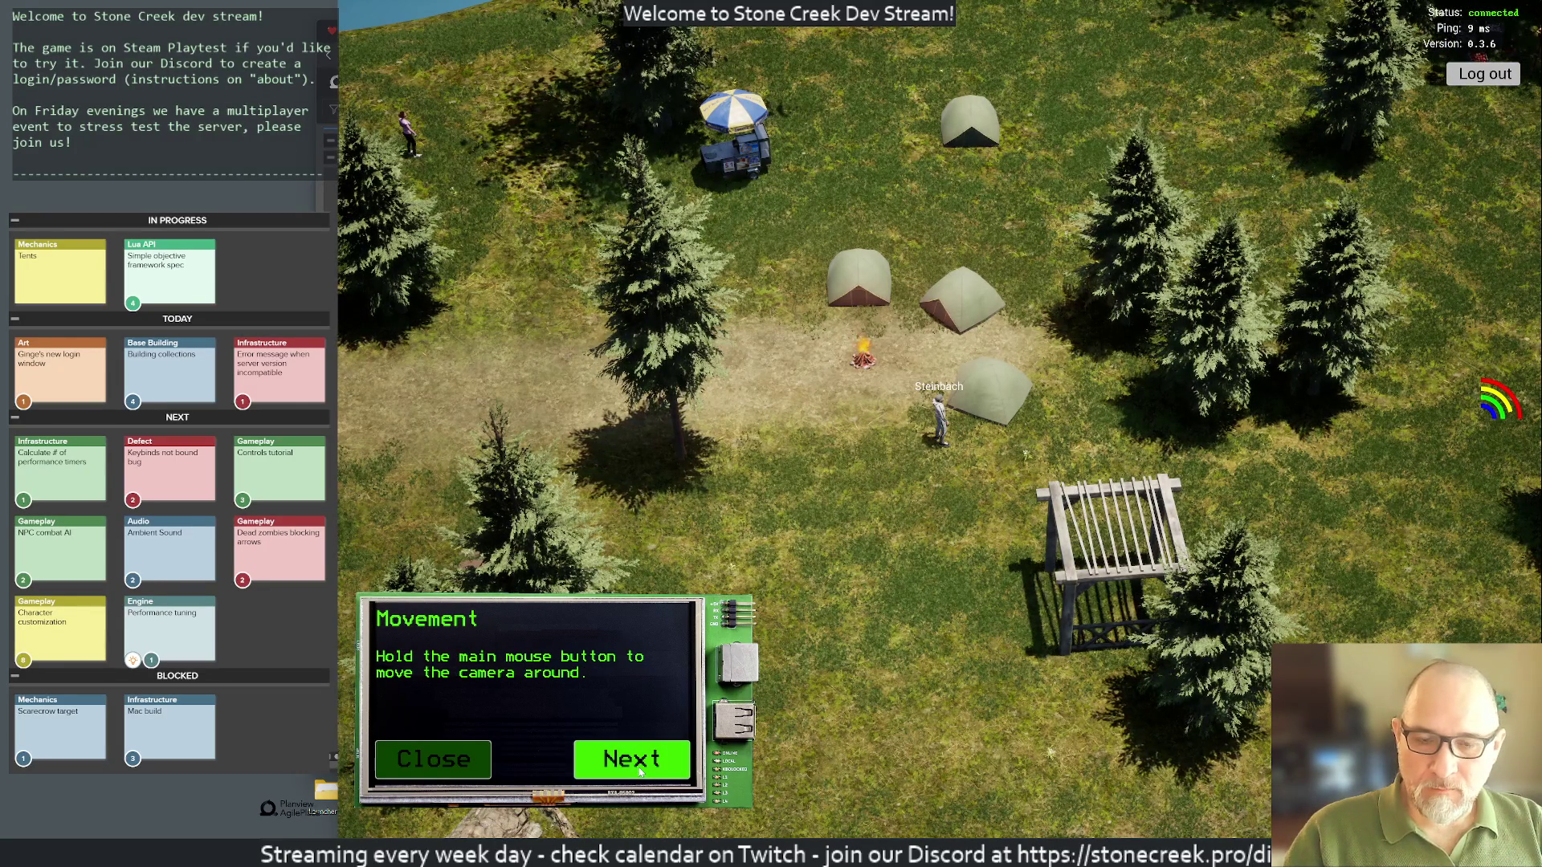
pyautogui.click(641, 769)
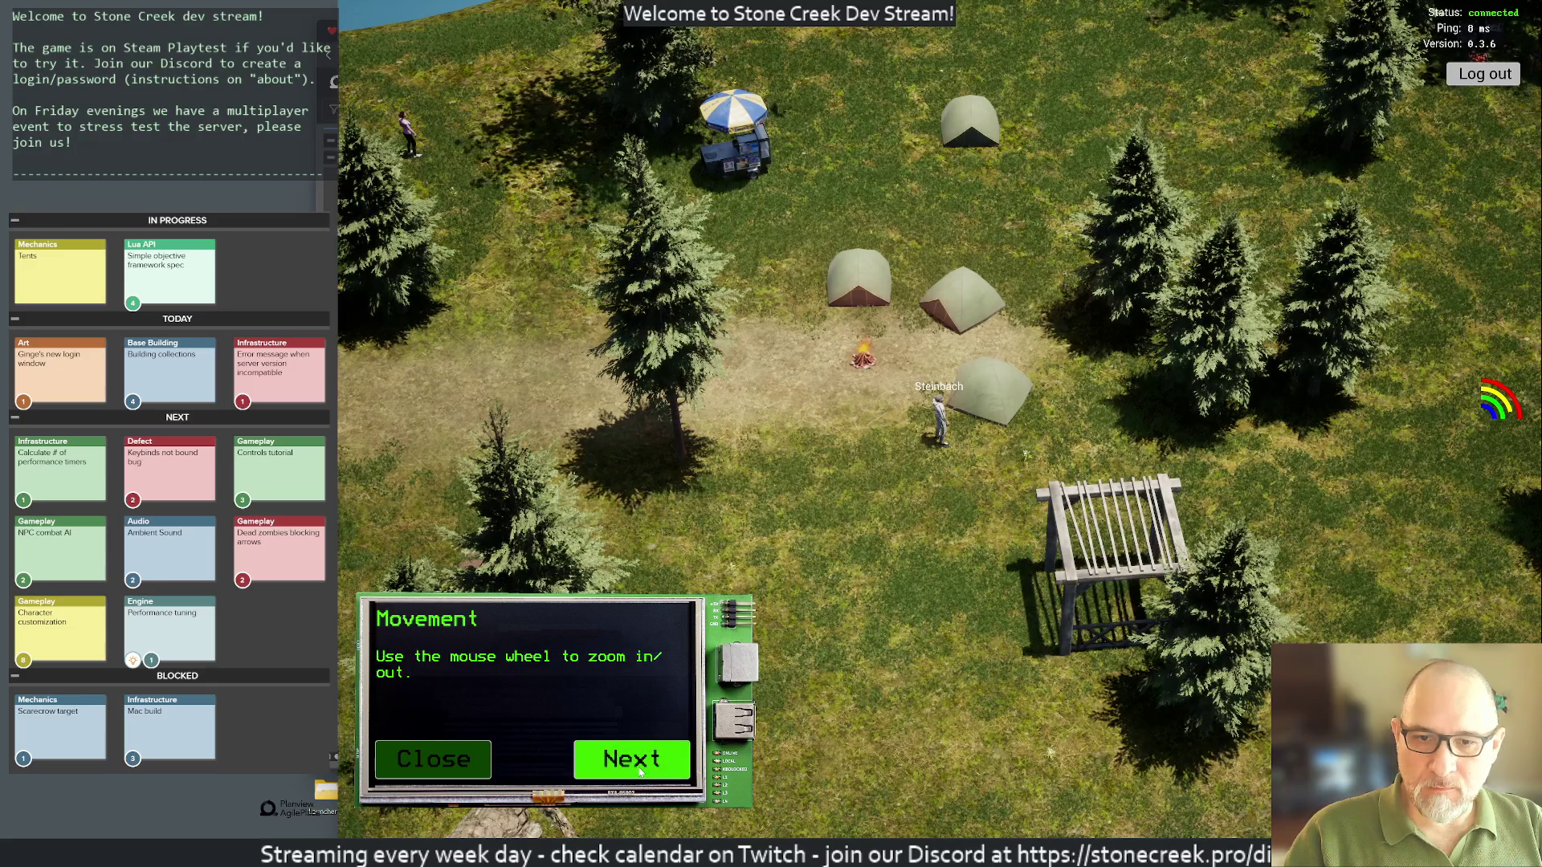
pyautogui.click(640, 769)
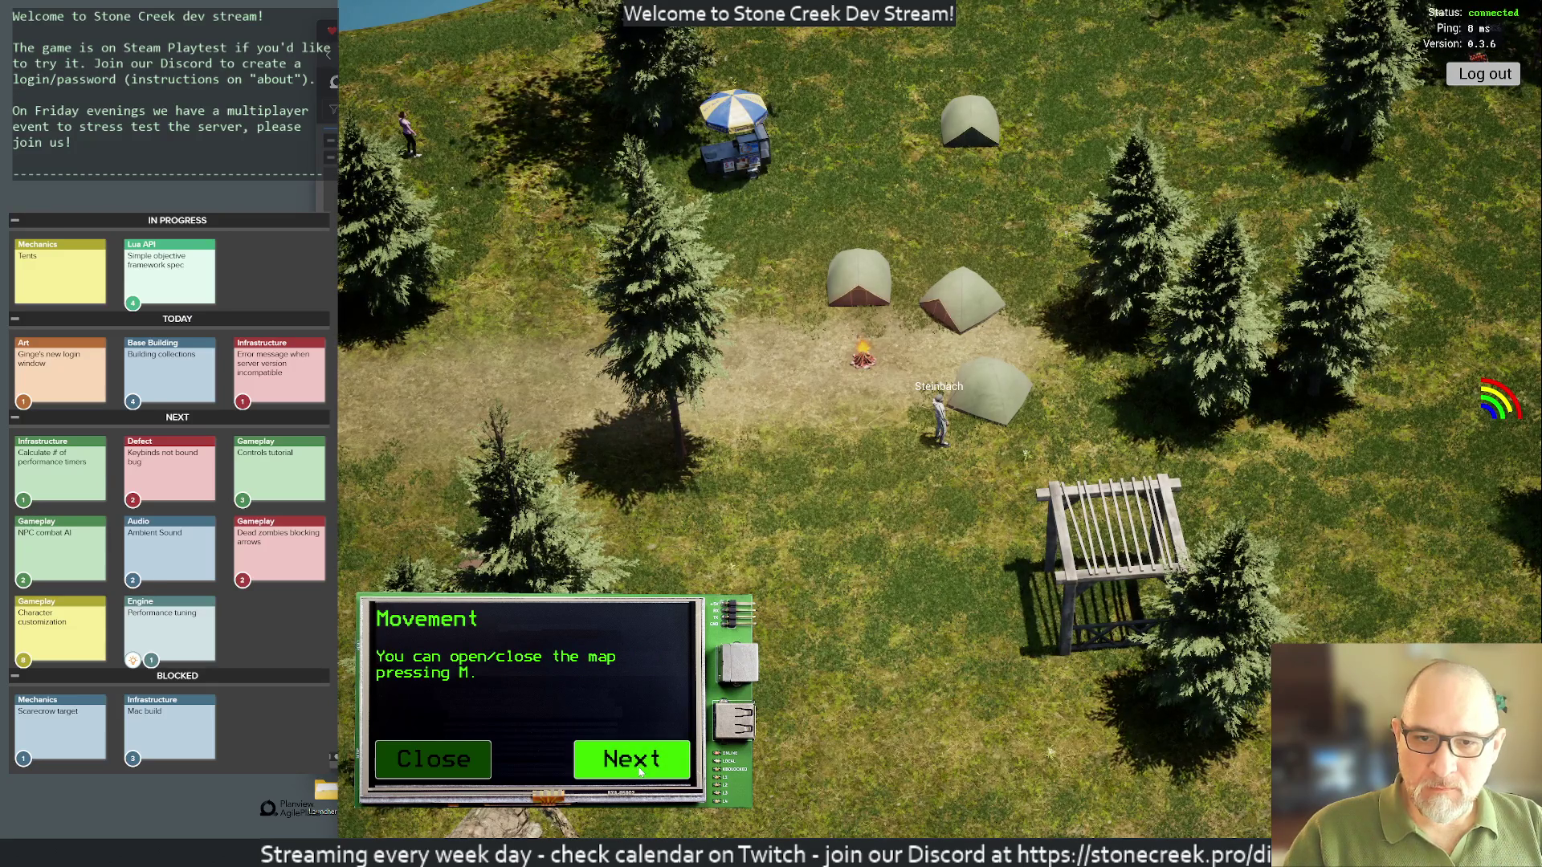
pyautogui.click(641, 772)
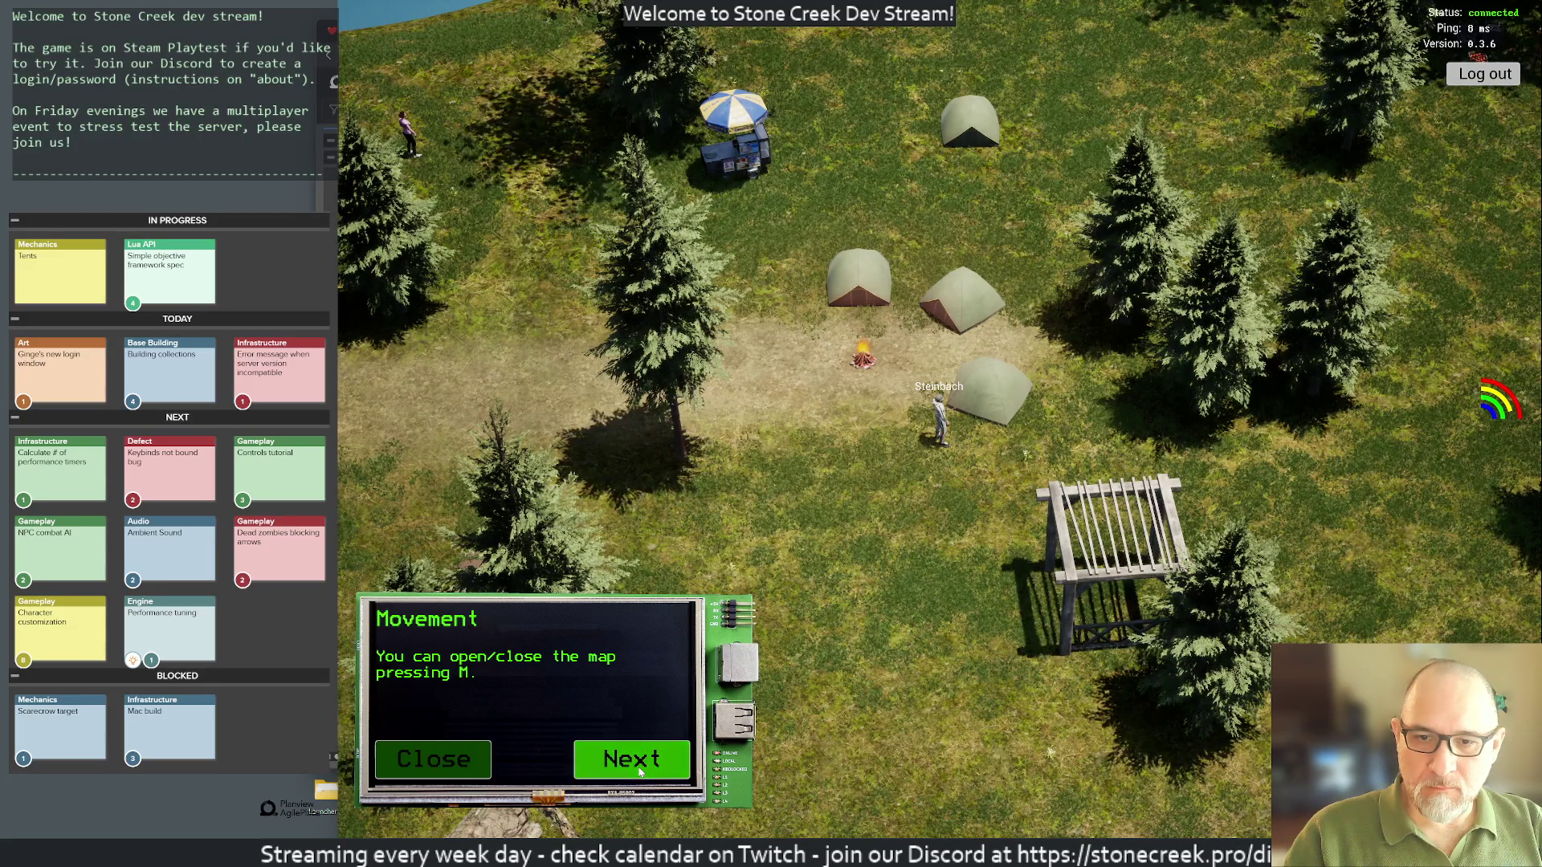
pyautogui.click(641, 772)
pyautogui.click(641, 772)
pyautogui.click(641, 771)
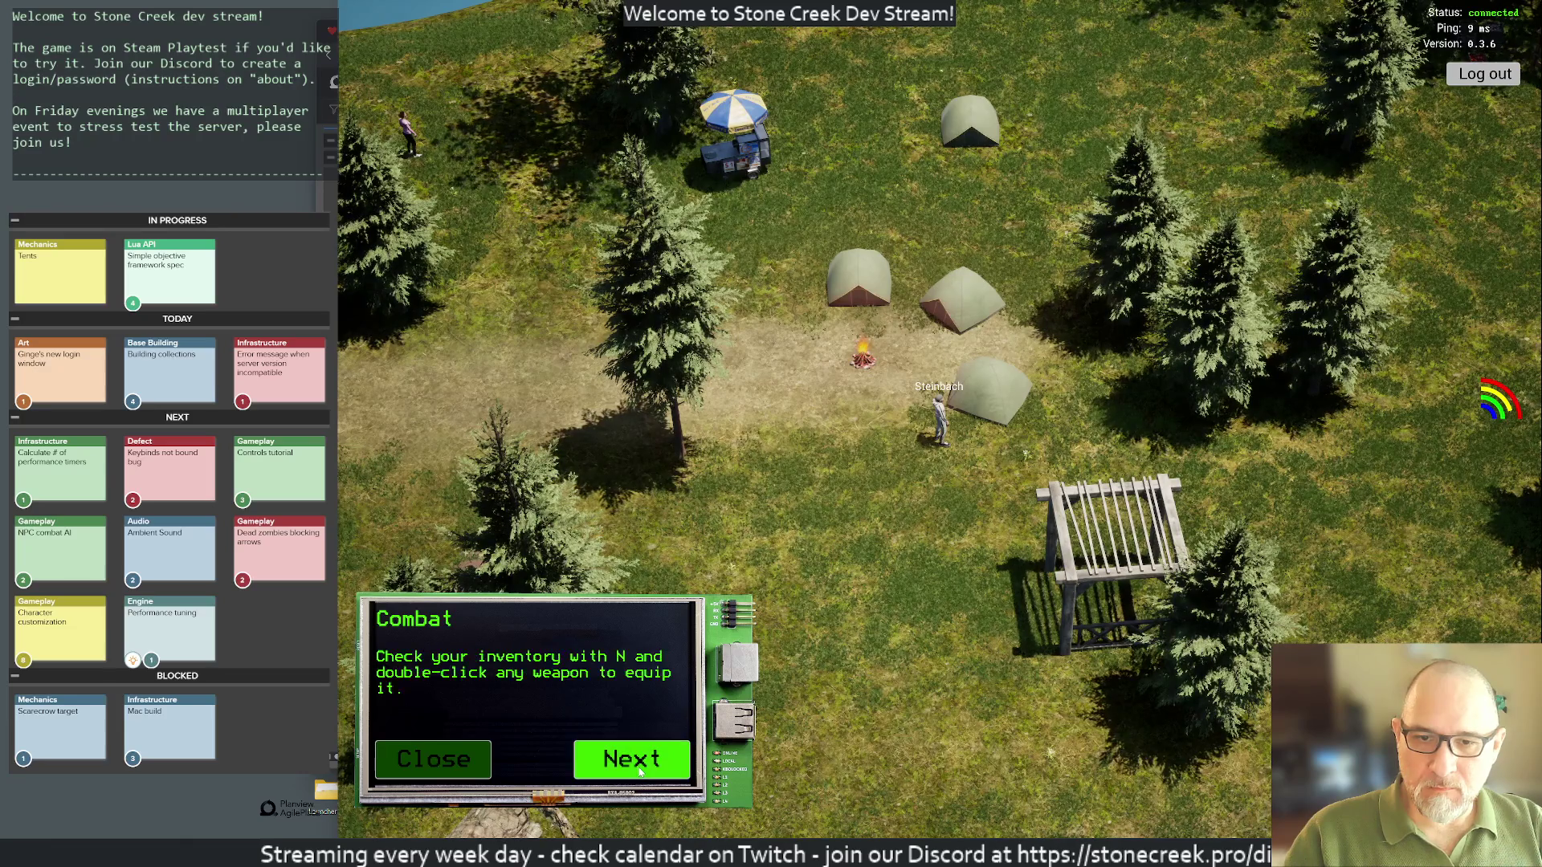
pyautogui.click(641, 772)
# Step: Check the reworded sleep page, continue to Crafting, and switch back to the editor
pyautogui.click(641, 772)
pyautogui.click(641, 772)
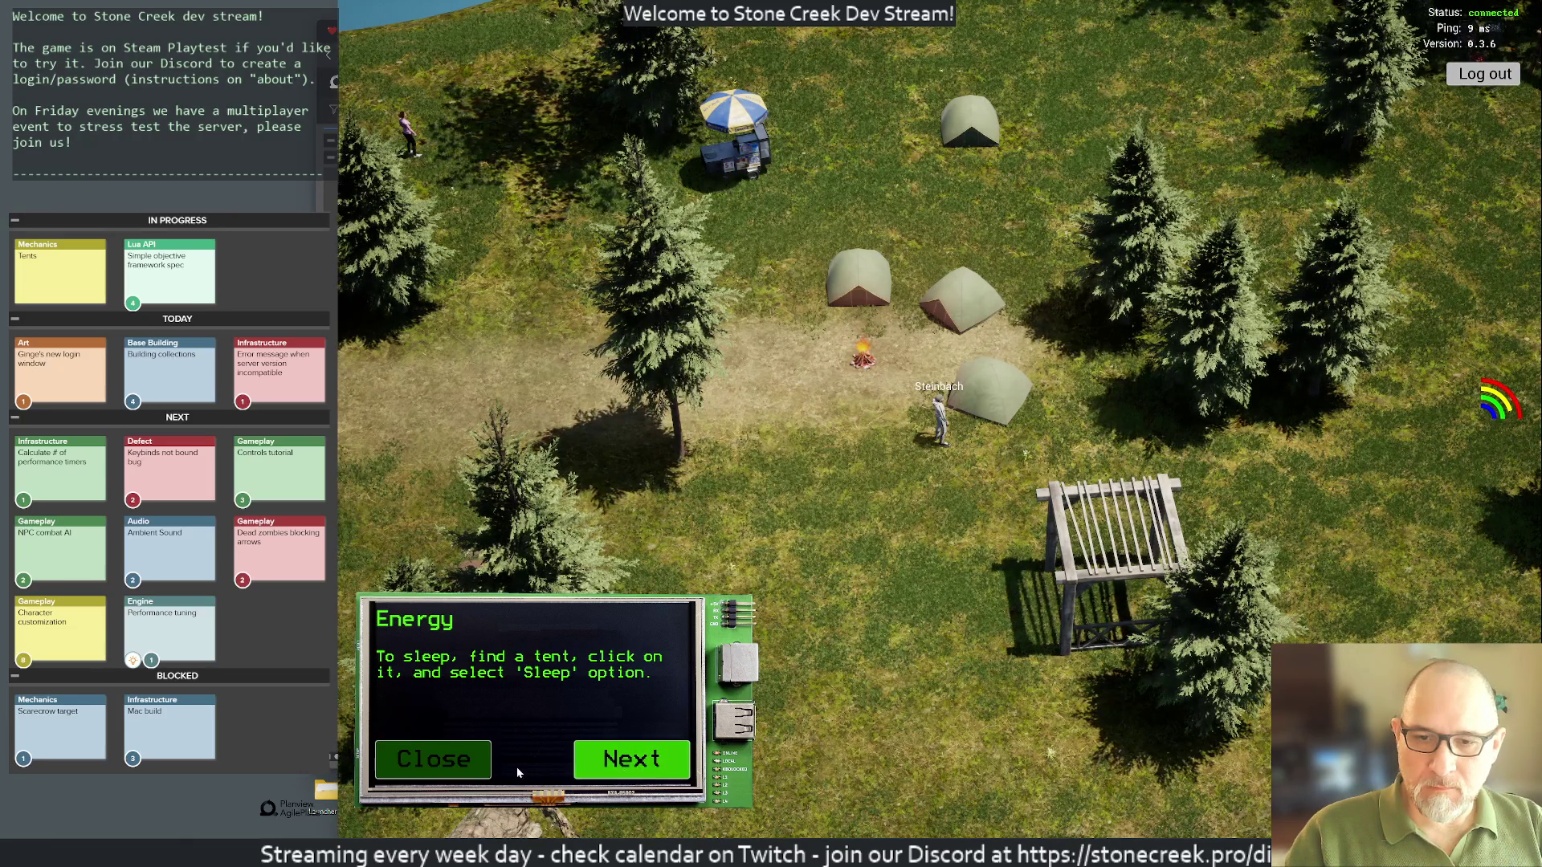
pyautogui.click(609, 772)
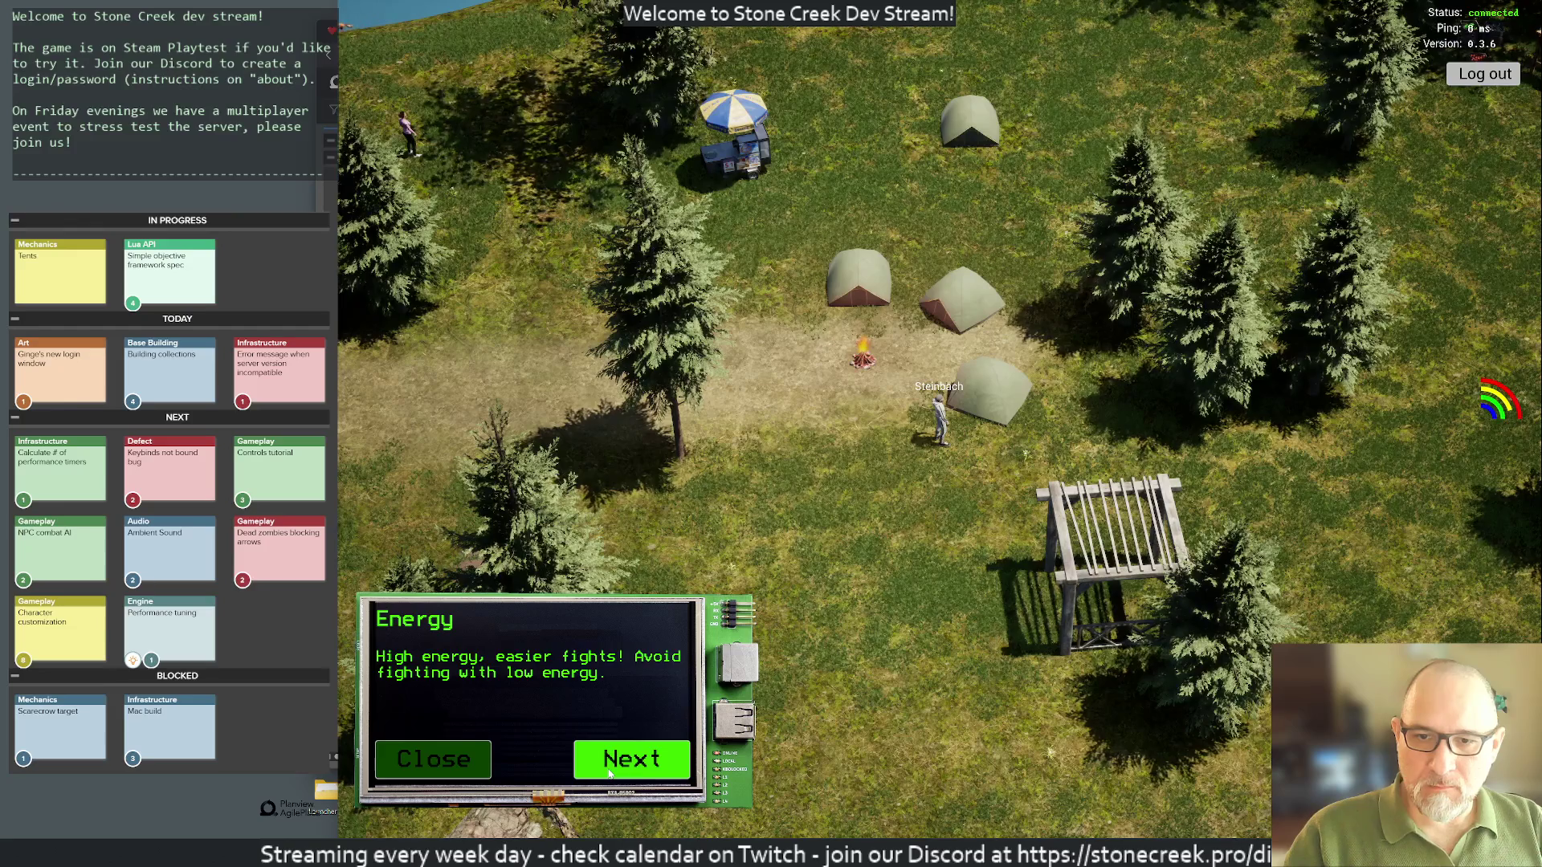
pyautogui.click(609, 772)
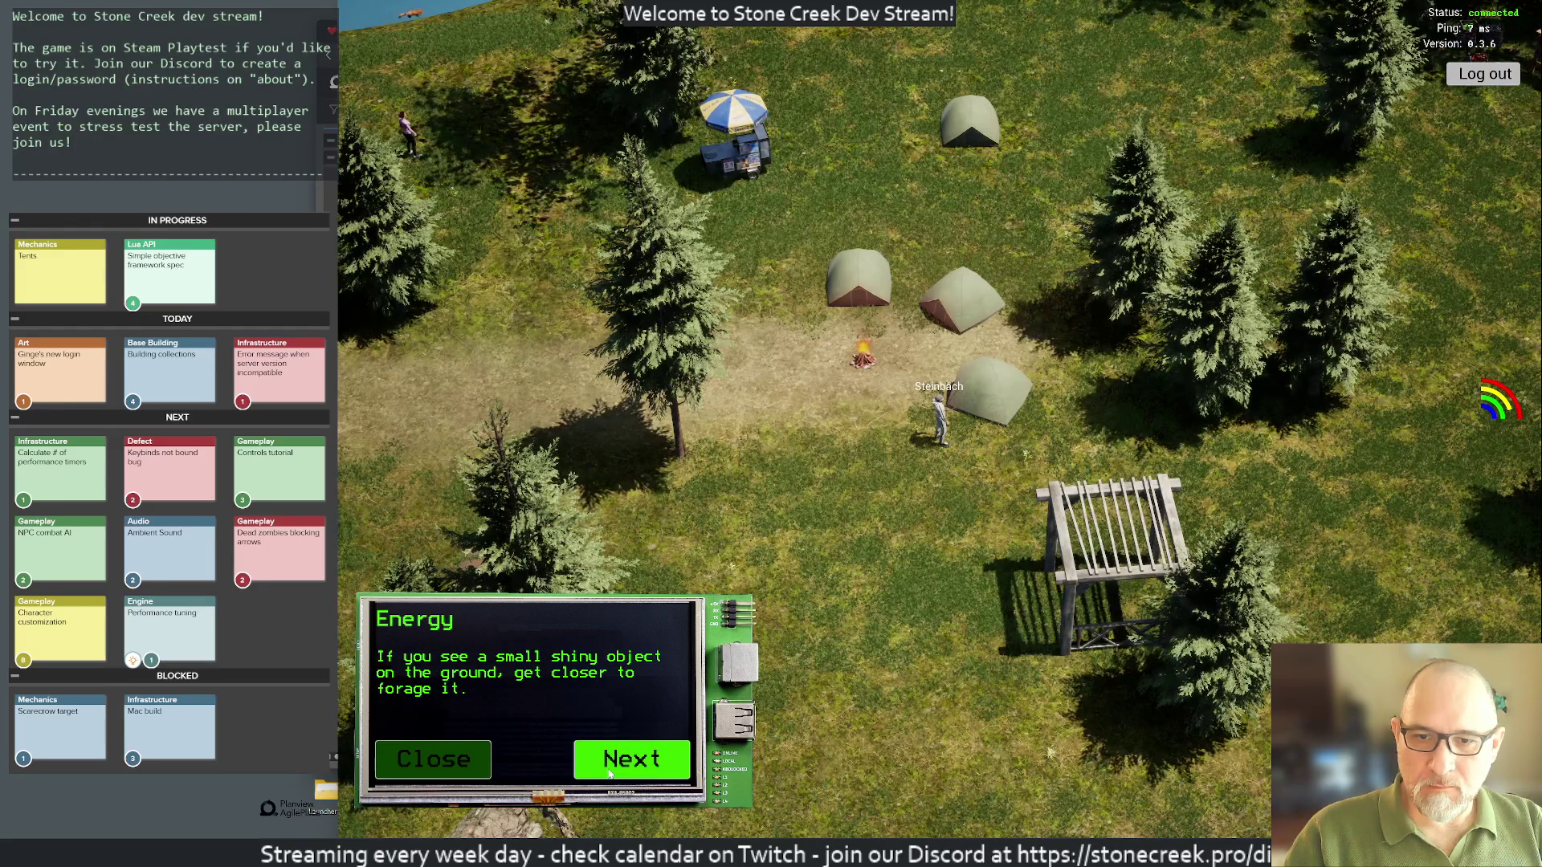
pyautogui.click(609, 773)
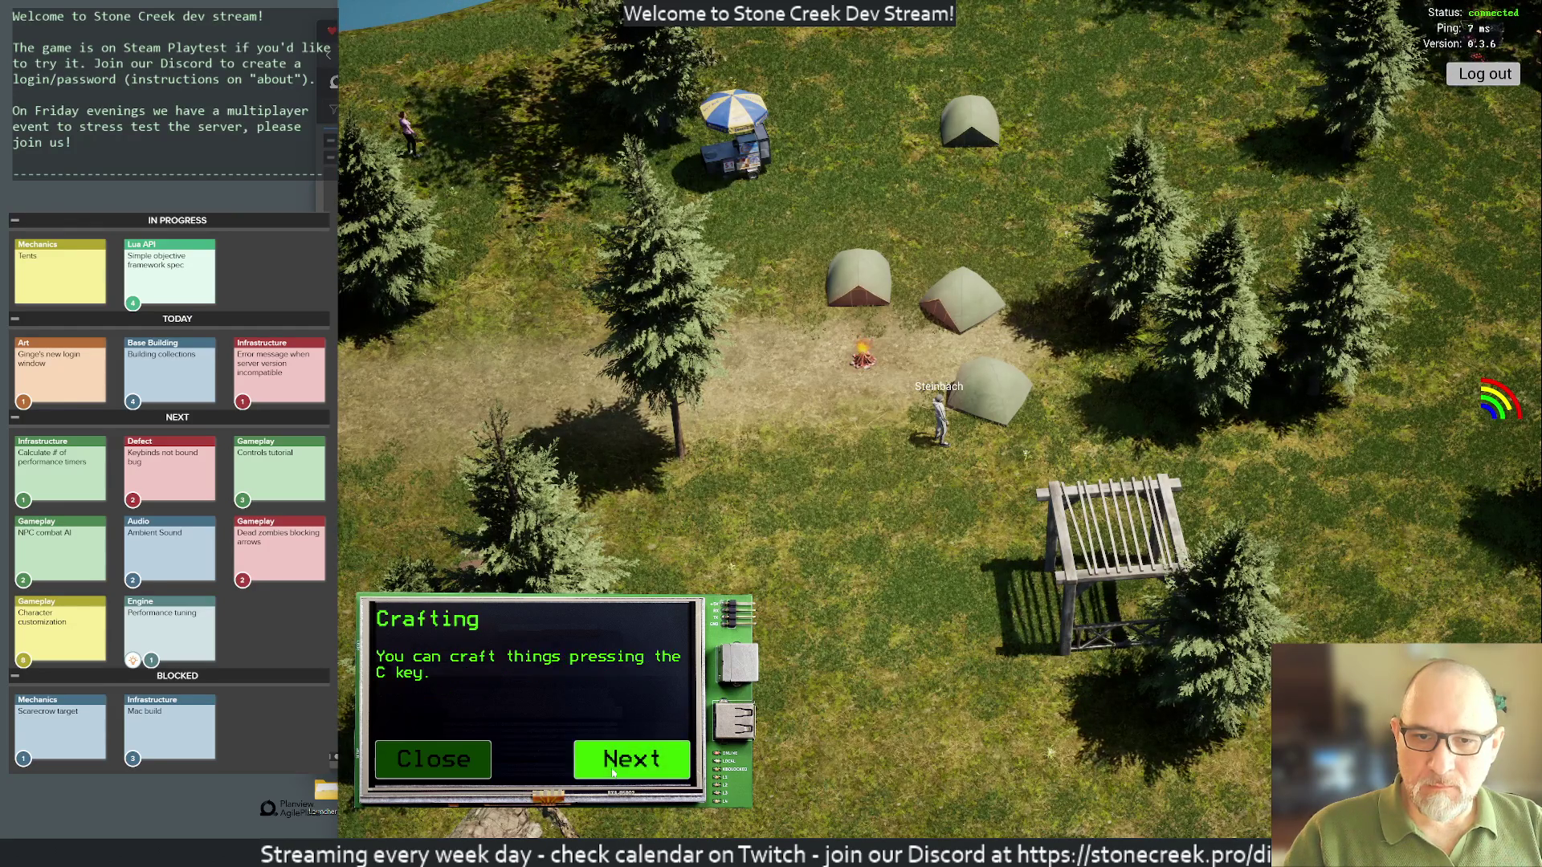
pyautogui.hotkey('alt', 'Tab')
# Step: Relabel the shiny-object step on line 18 from Energy to Foraging and save
pyautogui.press('j')
pyautogui.press('j')
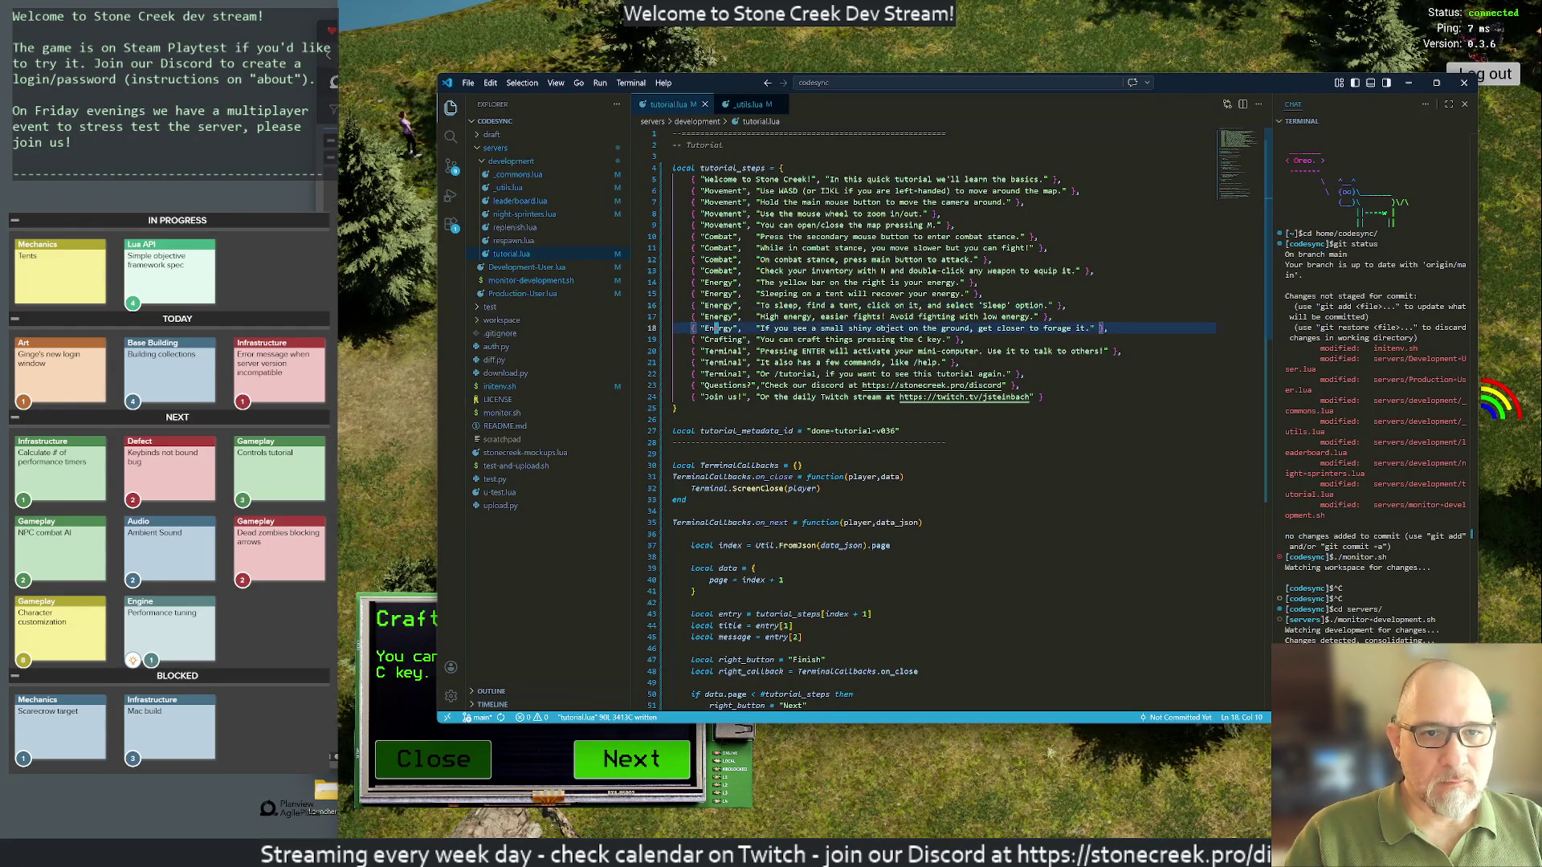
pyautogui.press('0')
pyautogui.press('d')
pyautogui.press('i')
pyautogui.press('"')
pyautogui.write('iForaging')
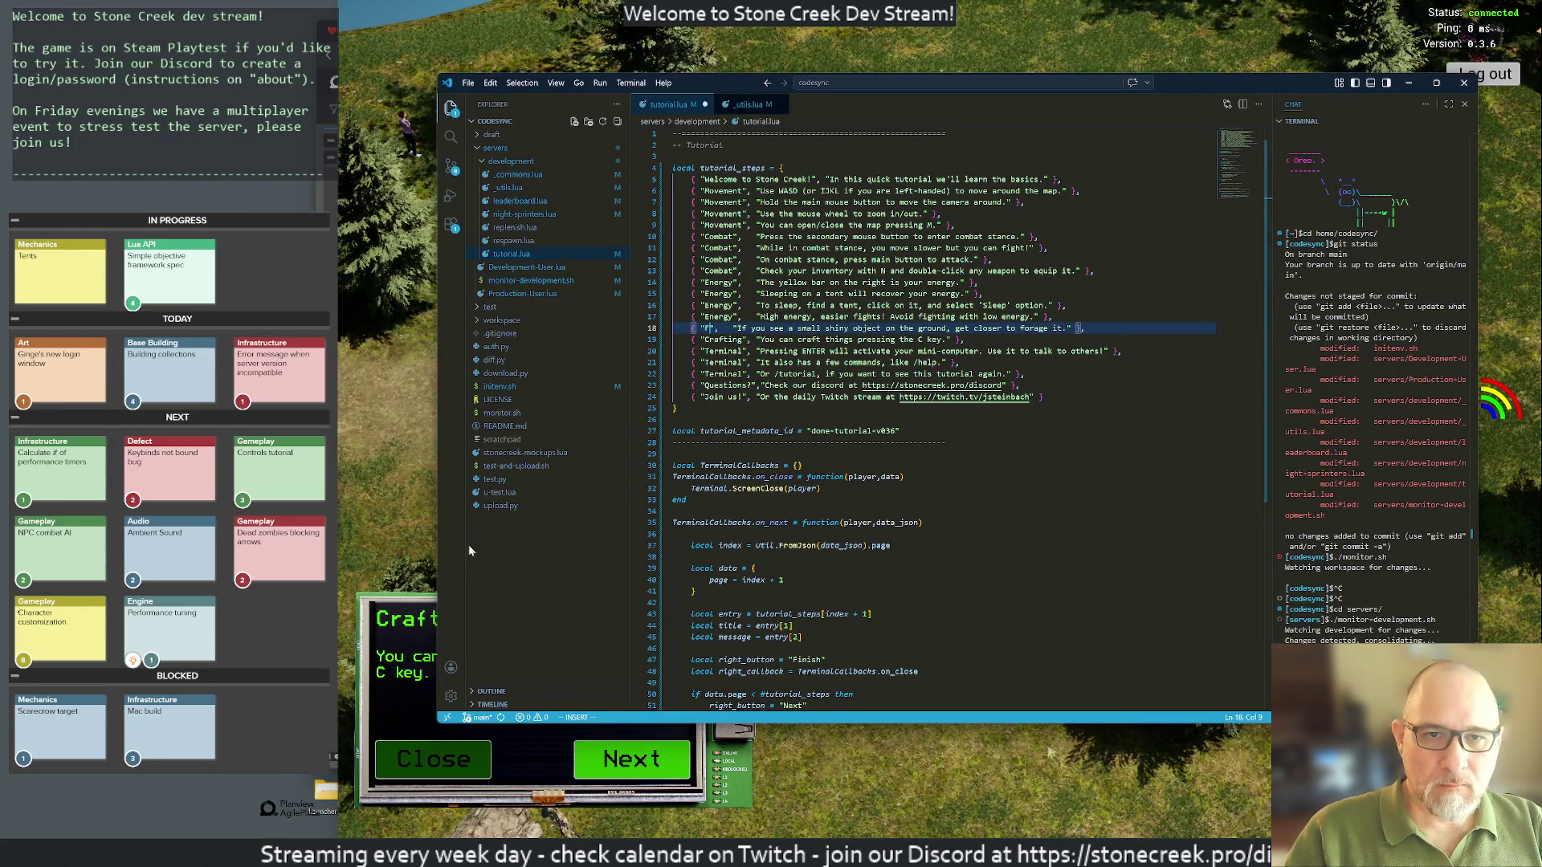
pyautogui.press('Escape')
pyautogui.press('j')
pyautogui.press('k')
pyautogui.write('lxx:w')
pyautogui.press('Return')
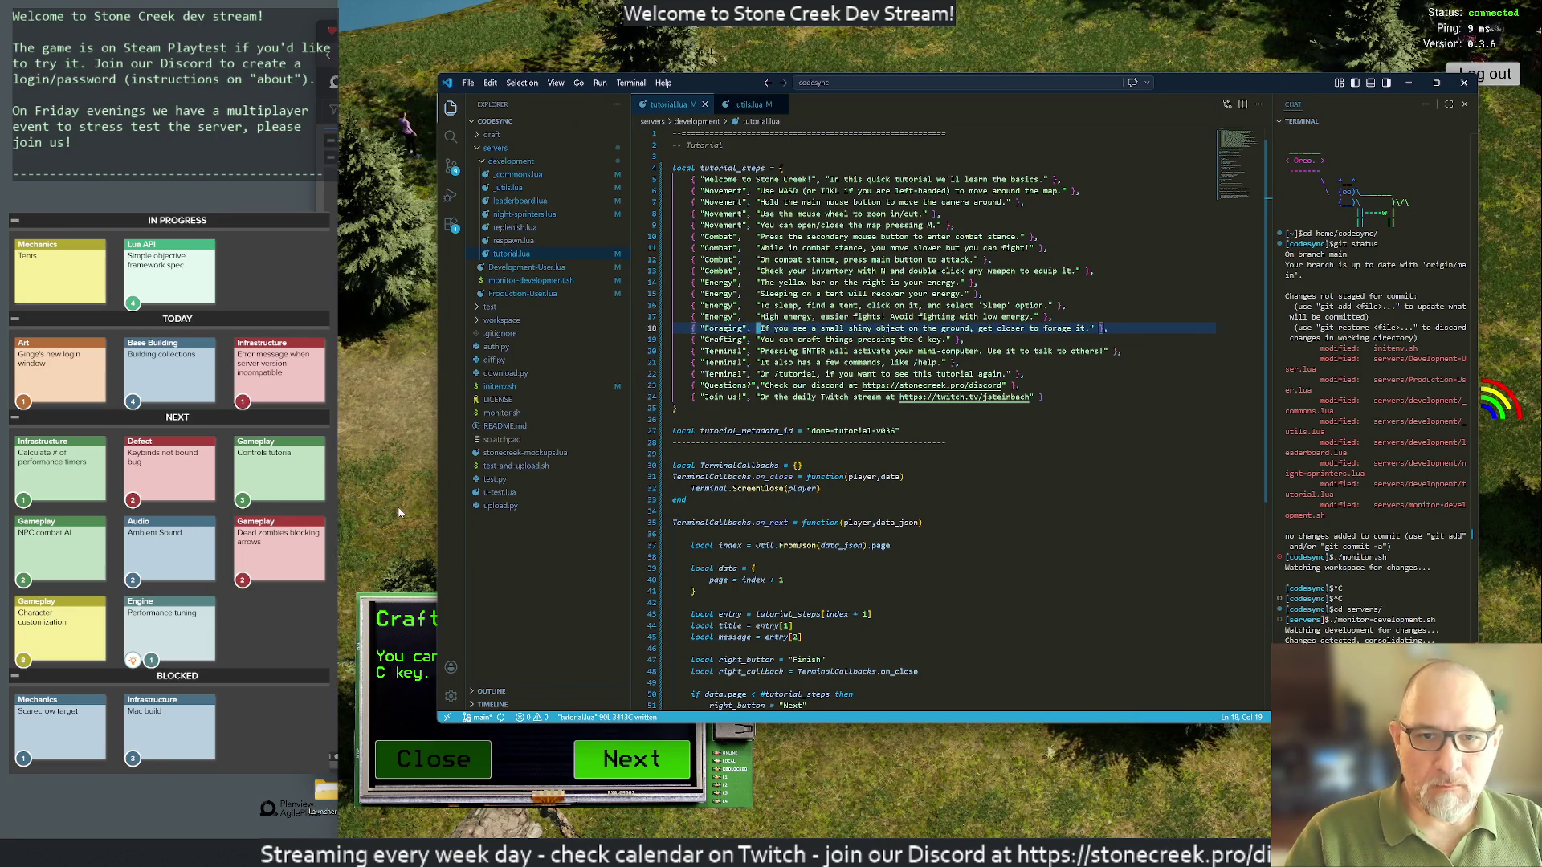
# Step: Rerun /tutorial in the game up to the sleeping-on-a-tent page, then return to the editor
pyautogui.click(399, 512)
pyautogui.press('Return')
pyautogui.write('/tutori')
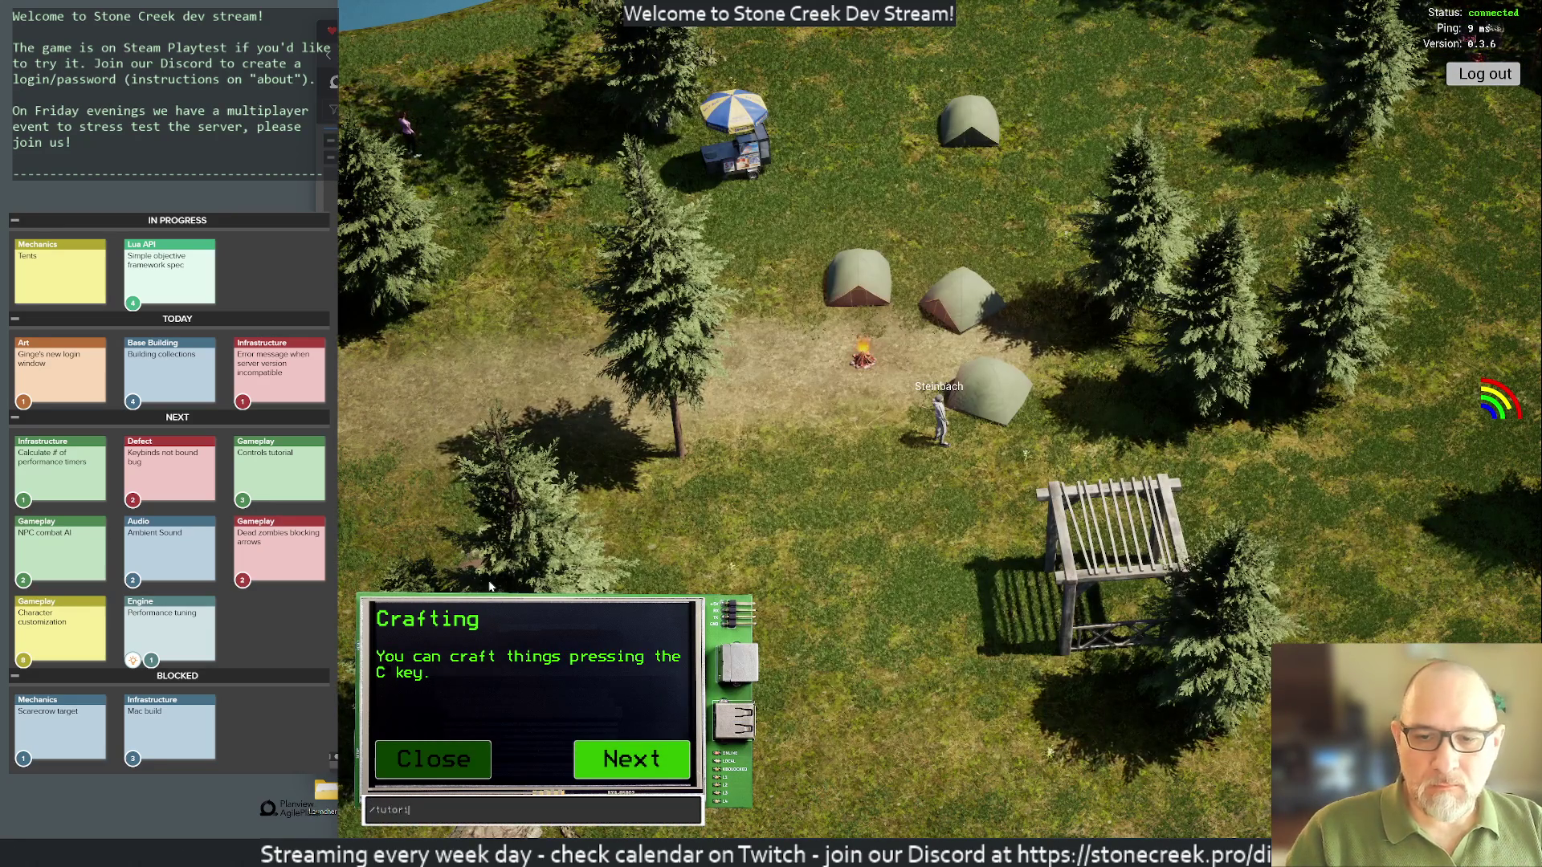
pyautogui.write('al')
pyautogui.press('Return')
pyautogui.click(626, 767)
pyautogui.click(626, 766)
pyautogui.click(626, 767)
pyautogui.click(625, 766)
pyautogui.click(626, 767)
pyautogui.click(626, 764)
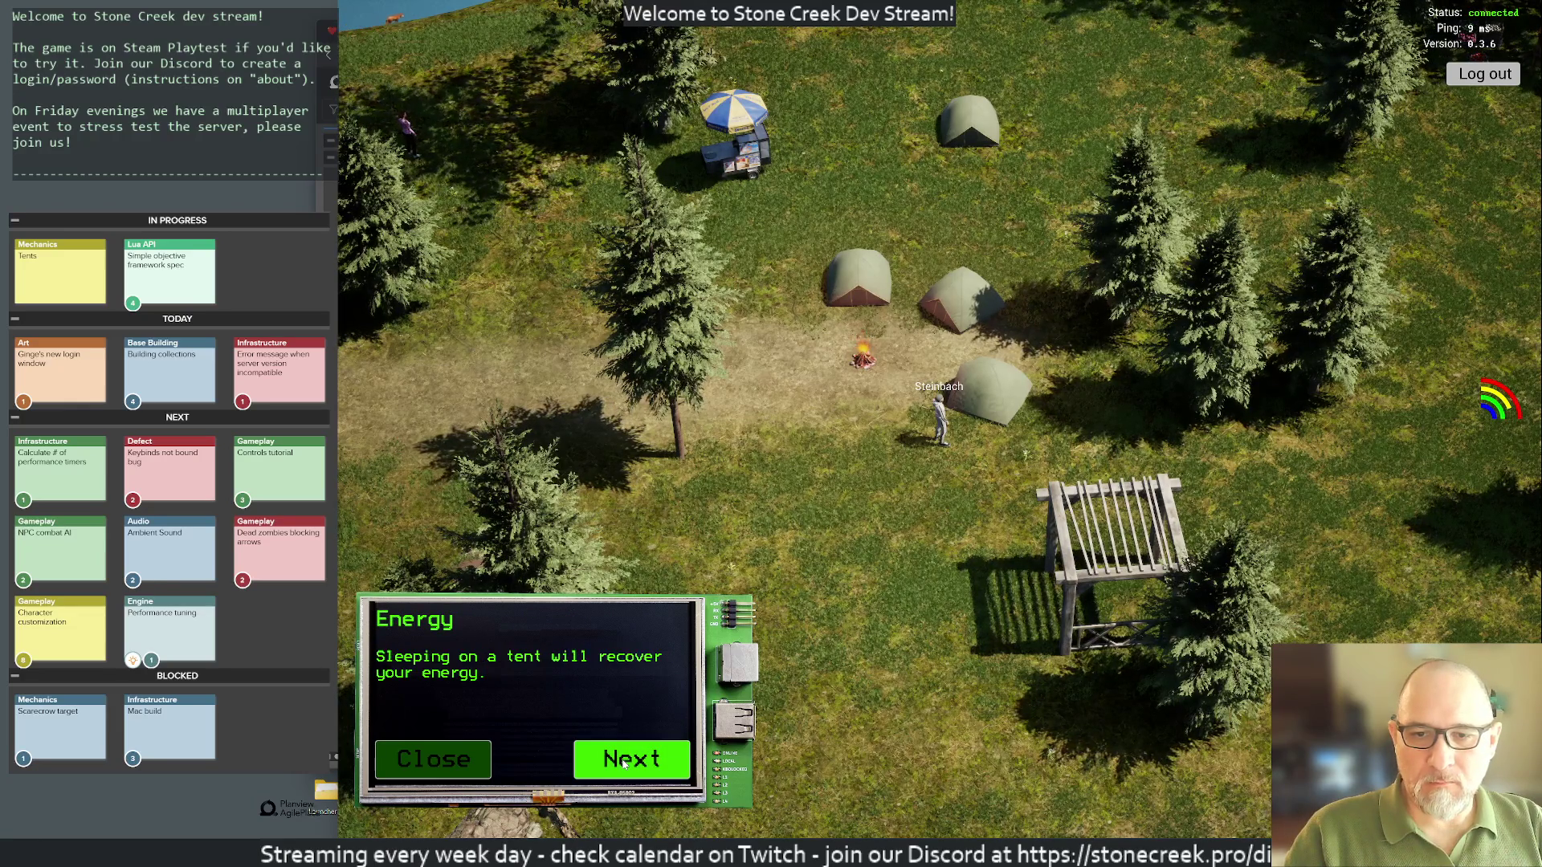
pyautogui.hotkey('alt', 'Tab')
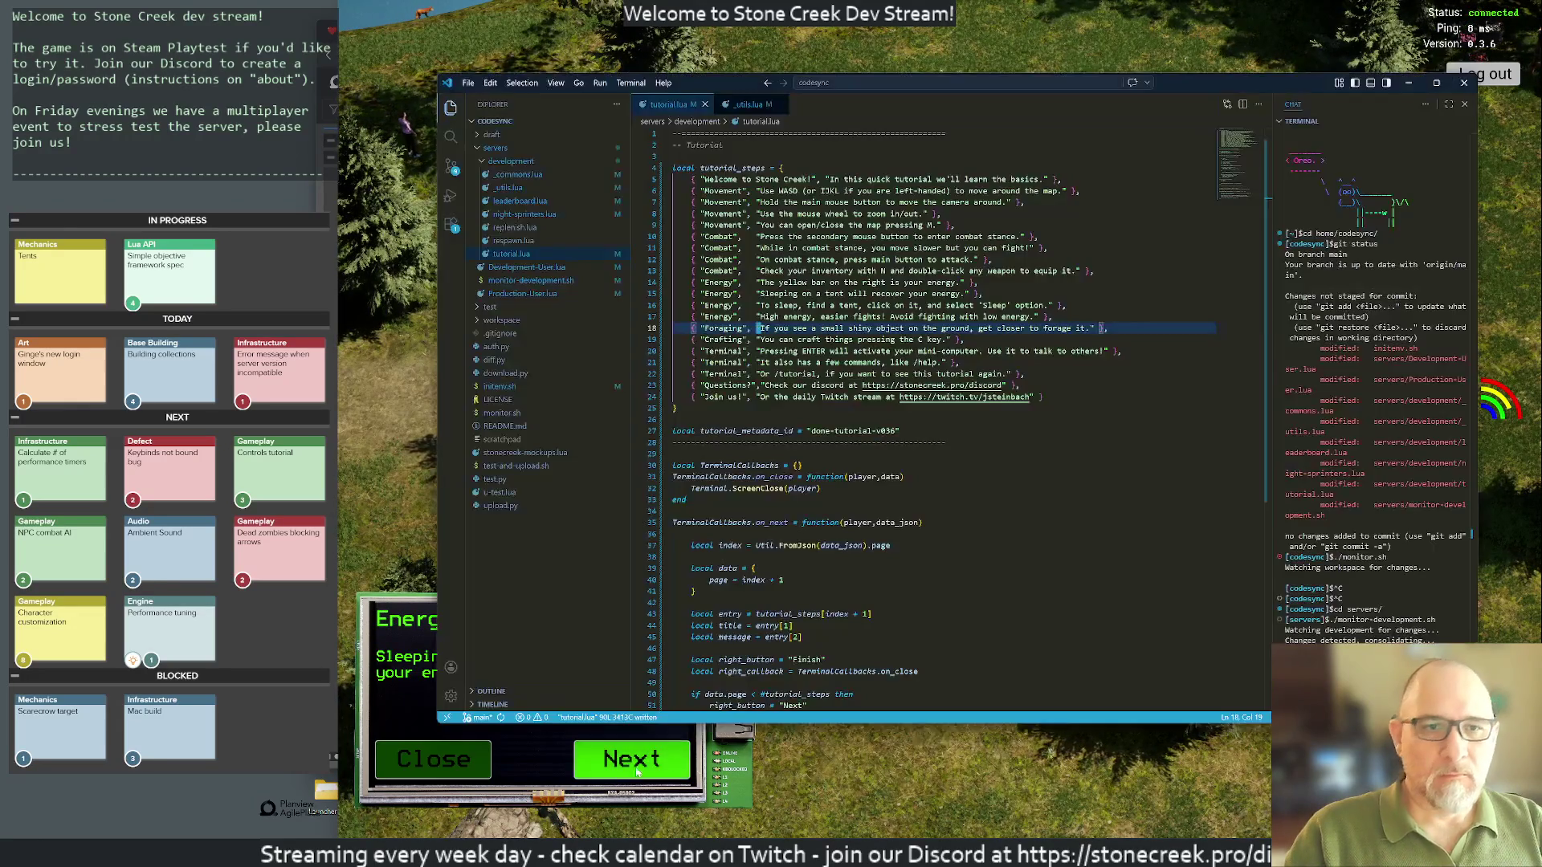
# Step: Insert 'when you are tired' after 'tent' on the sleep line and save tutorial.lua
pyautogui.press('Up')
pyautogui.press('Up')
pyautogui.press('Up')
pyautogui.hotkey('ctrl', 'Left')
pyautogui.hotkey('ctrl', 'Left')
pyautogui.hotkey('ctrl', 'Left')
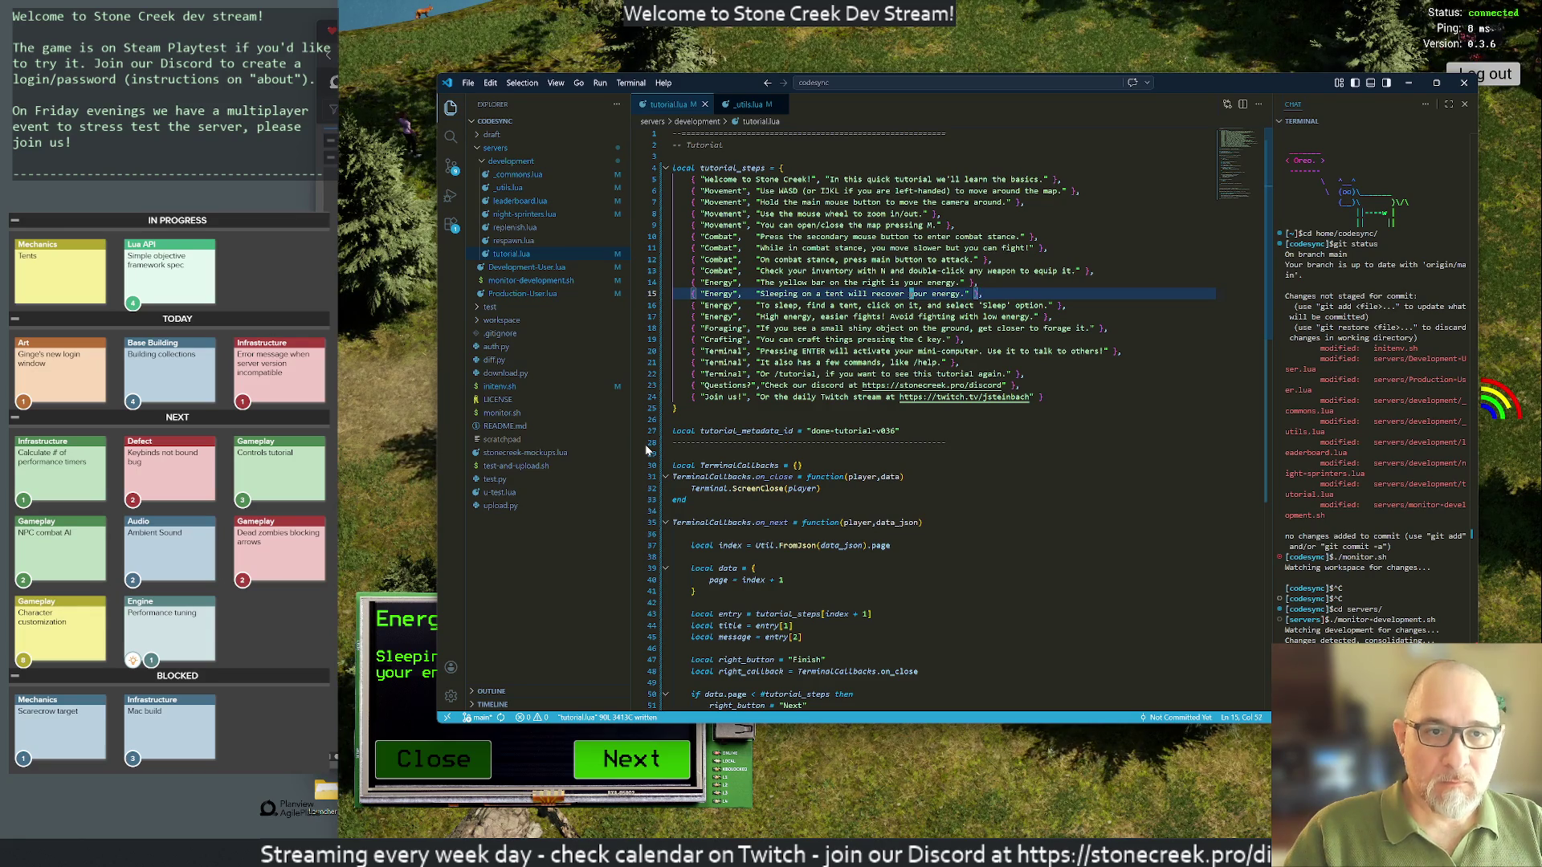
pyautogui.press('w')
pyautogui.press('i')
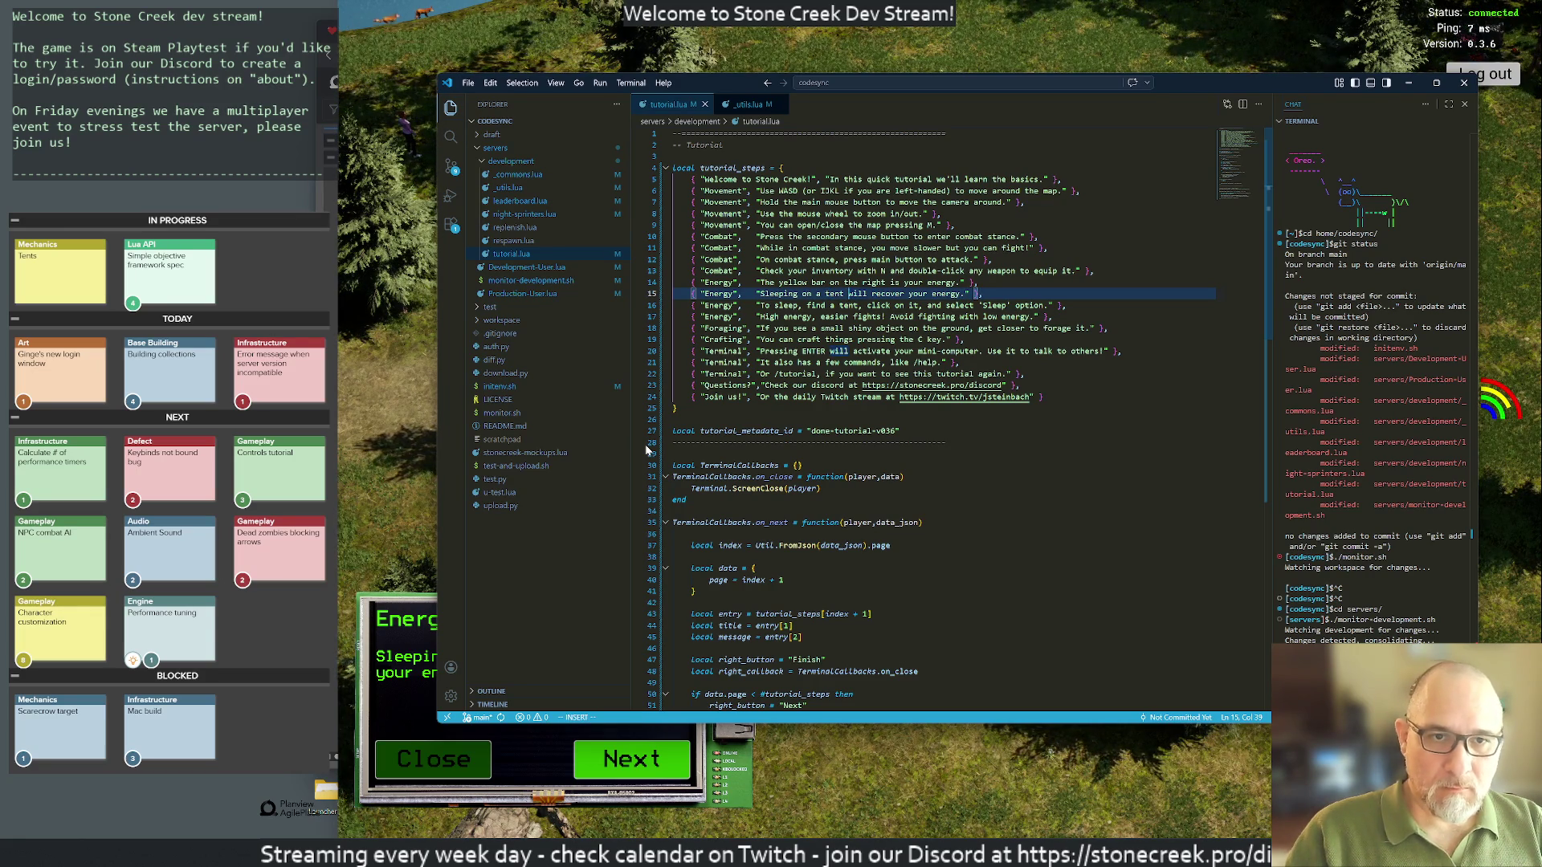
pyautogui.write('when you are tiw')
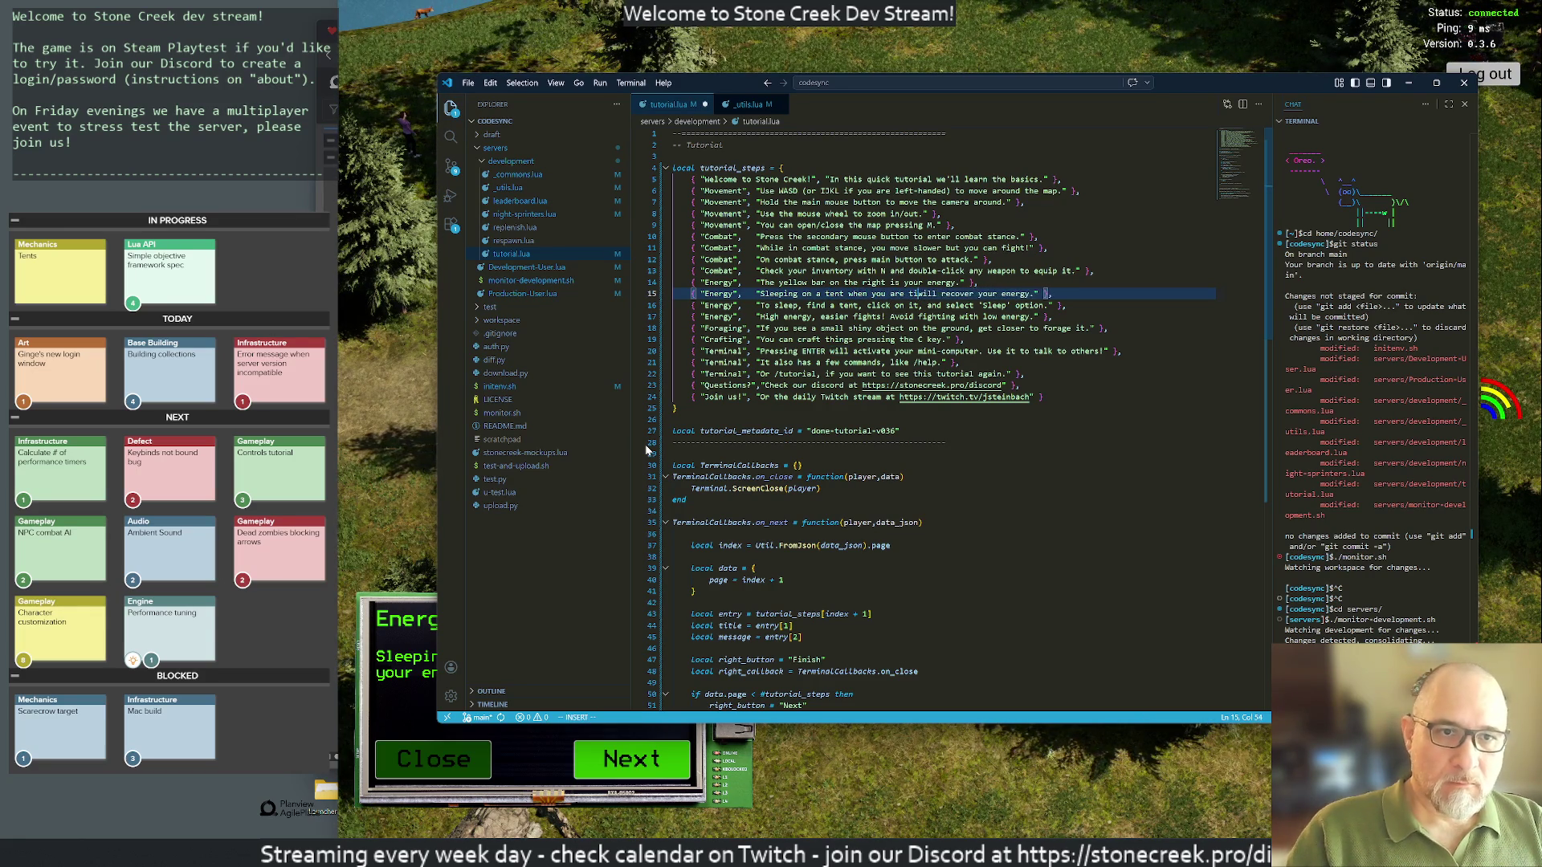
pyautogui.write(':w')
pyautogui.press('Return')
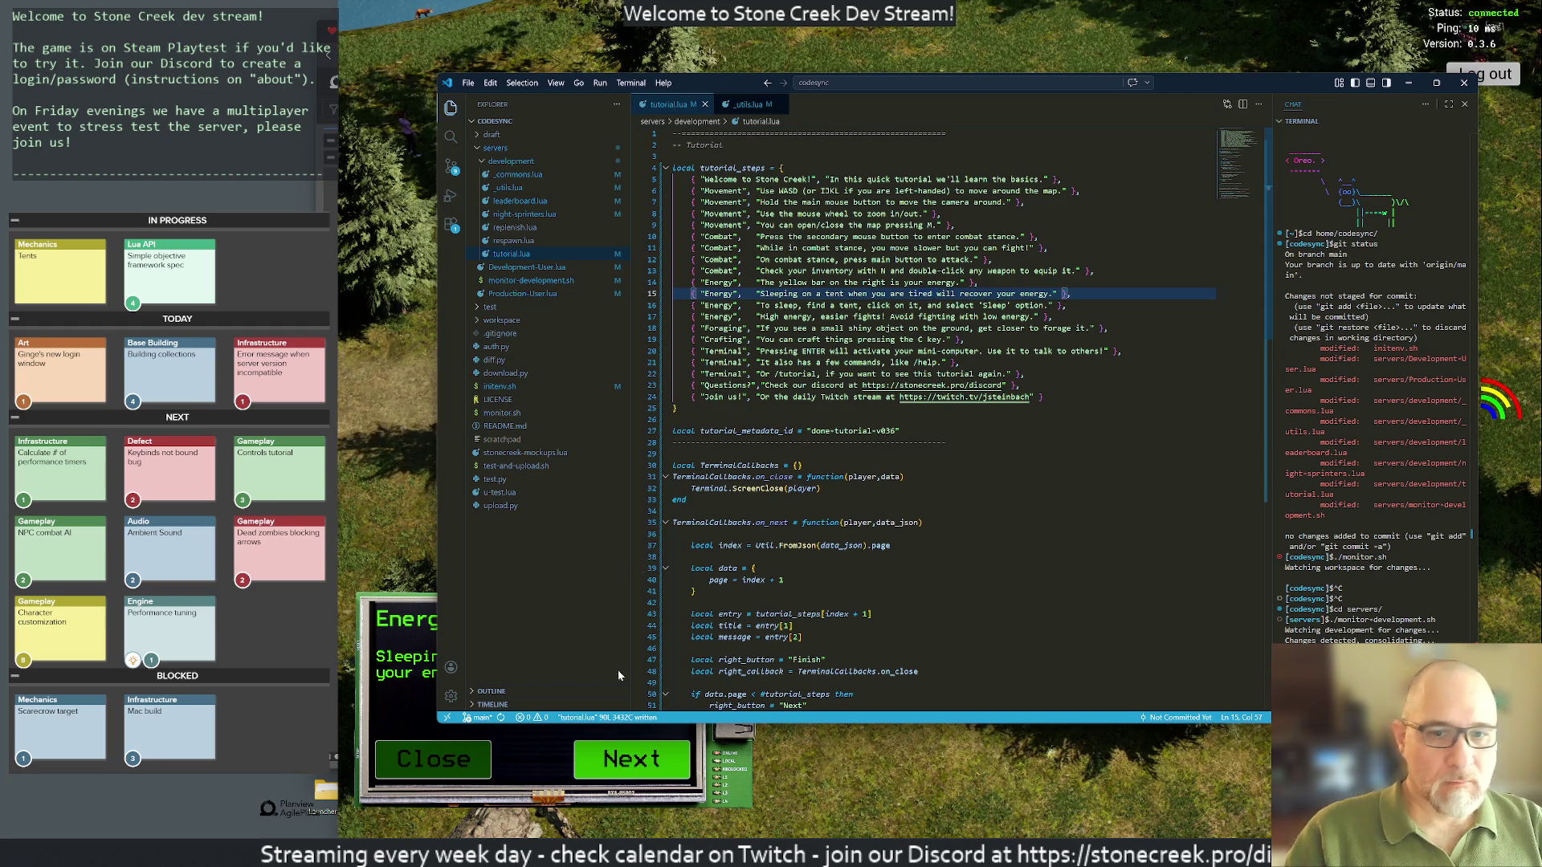
pyautogui.click(425, 784)
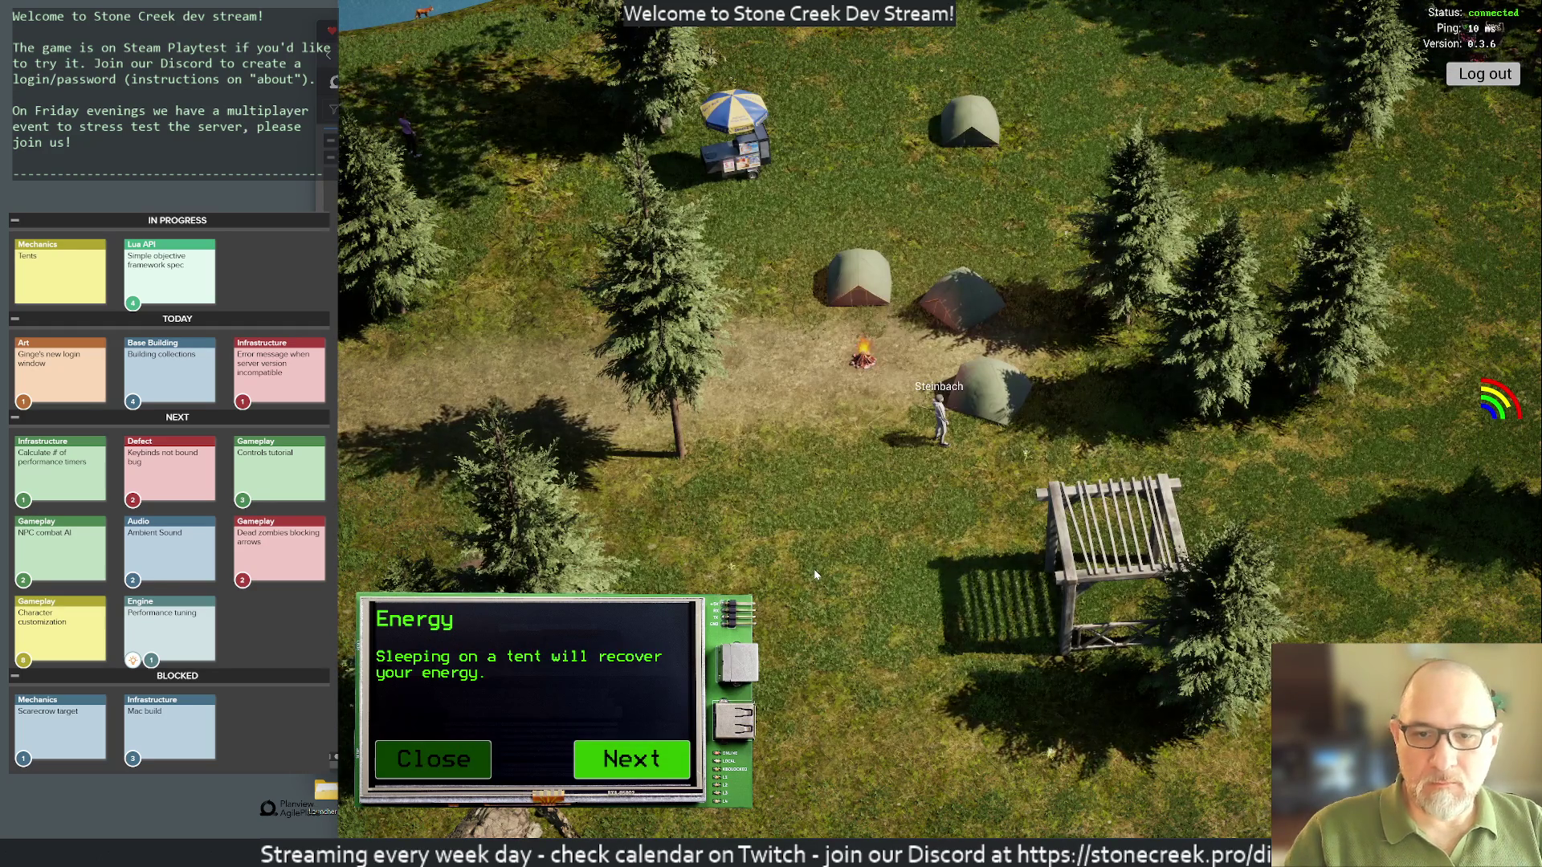
# Step: Rerun /tutorial, close the welcome tutorial, and zoom out to see the server update message
pyautogui.press('Return')
pyautogui.write('orial')
pyautogui.press('Return')
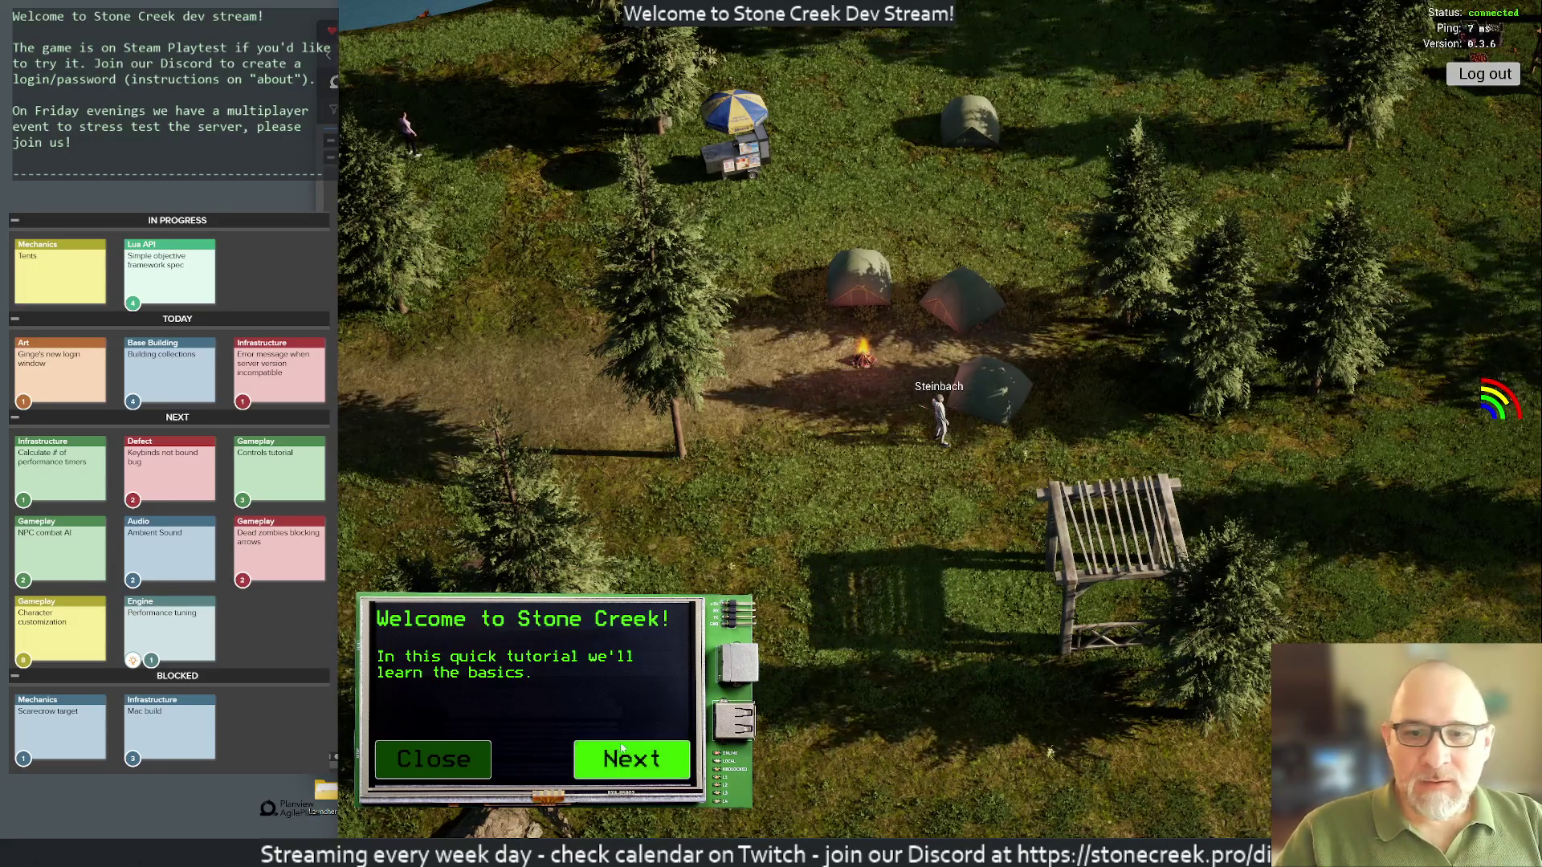
pyautogui.click(479, 763)
pyautogui.scroll(-5, 789, 392)
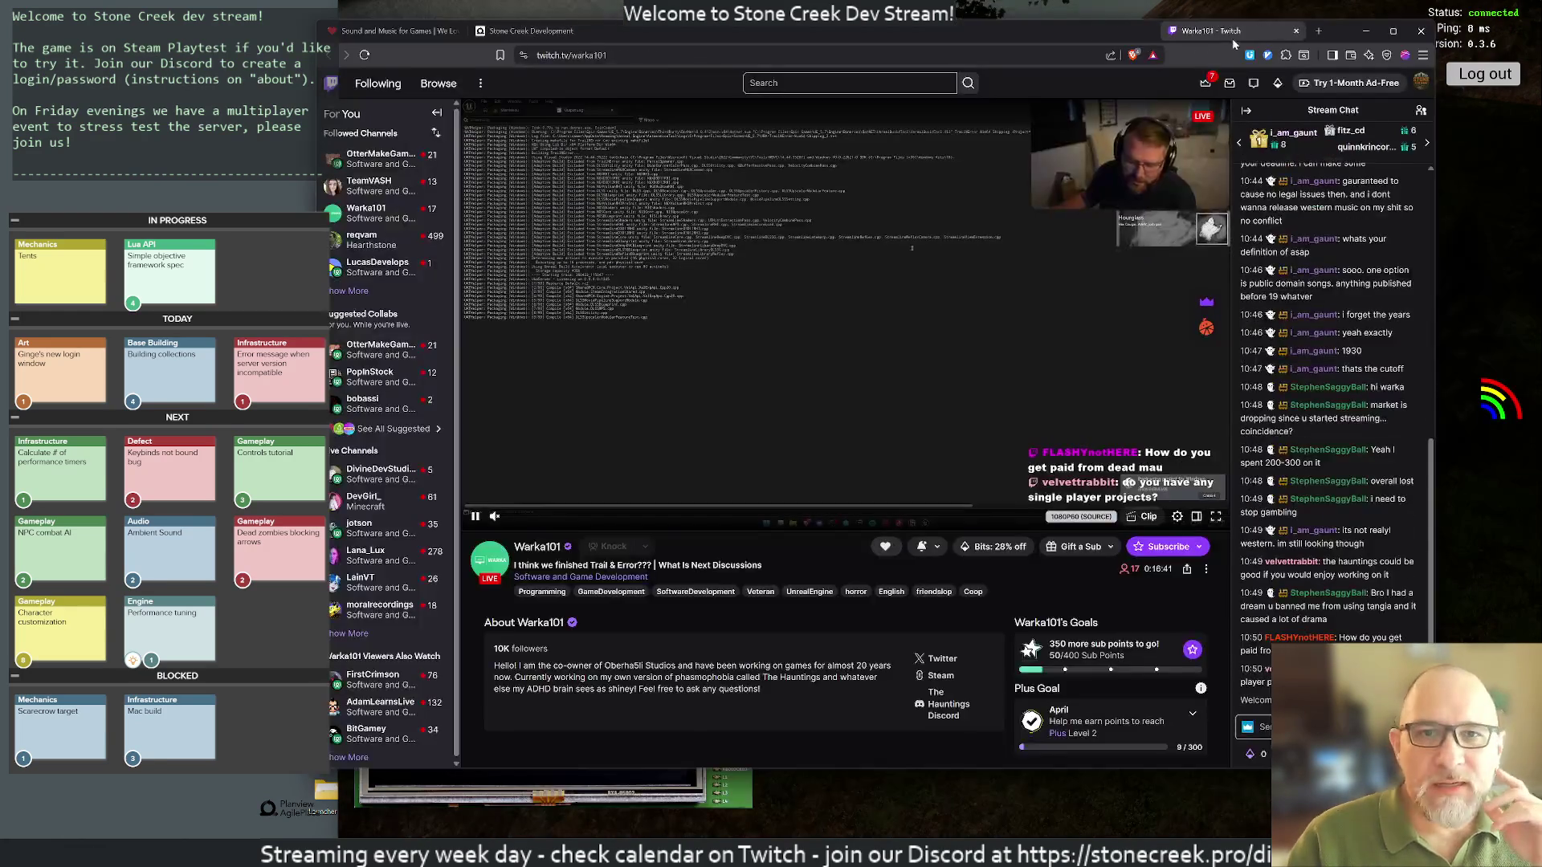
# Step: Drag the Twitch tab into a separate window and bring the Stone Creek Development board forward
pyautogui.moveTo(1232, 37); pyautogui.dragTo(1234, 66)
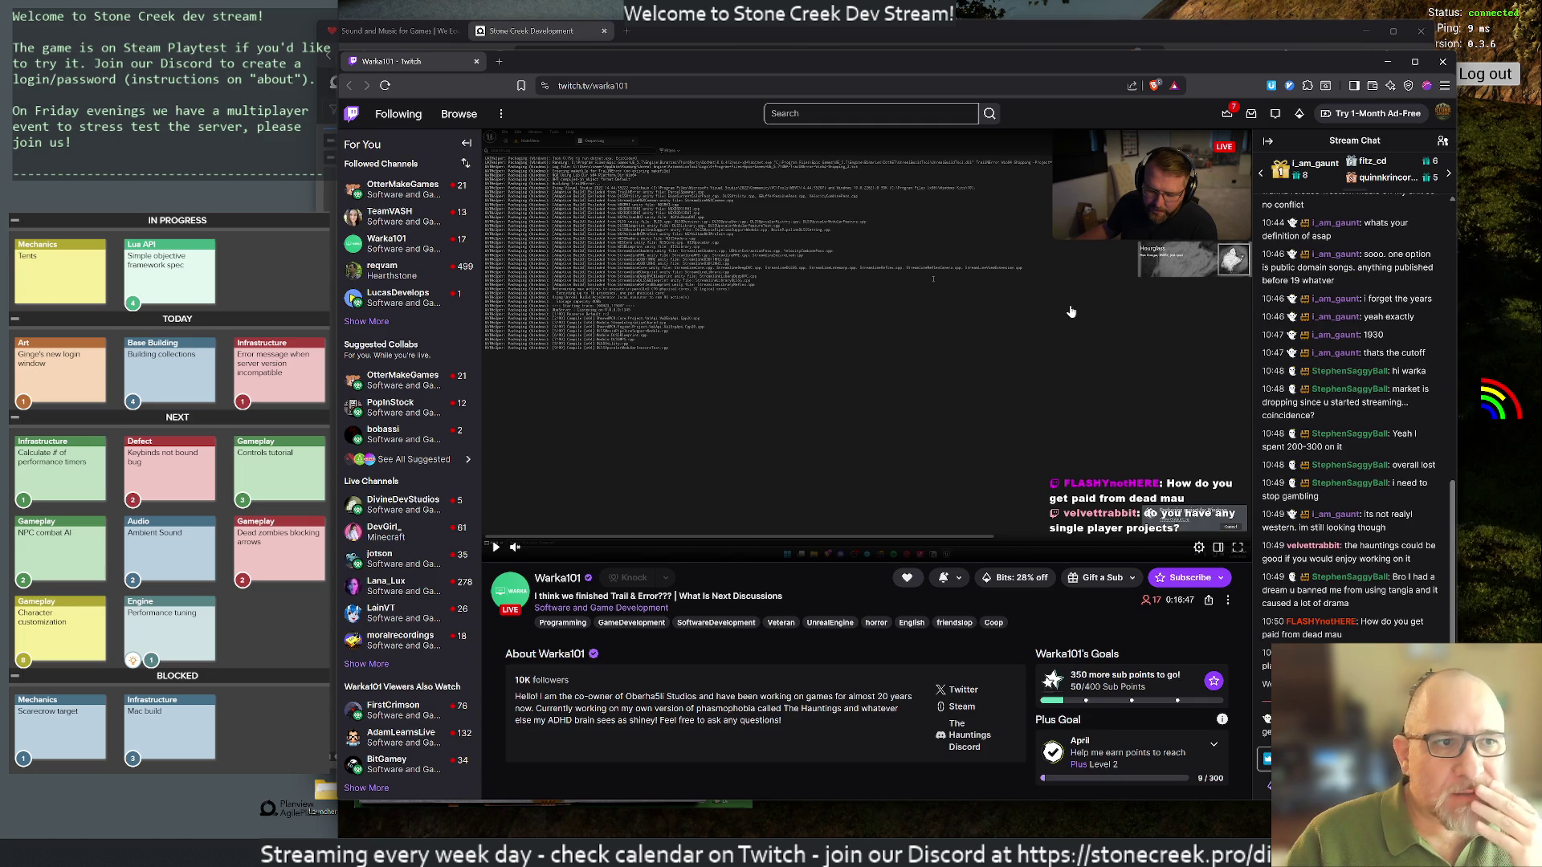
pyautogui.click(435, 56)
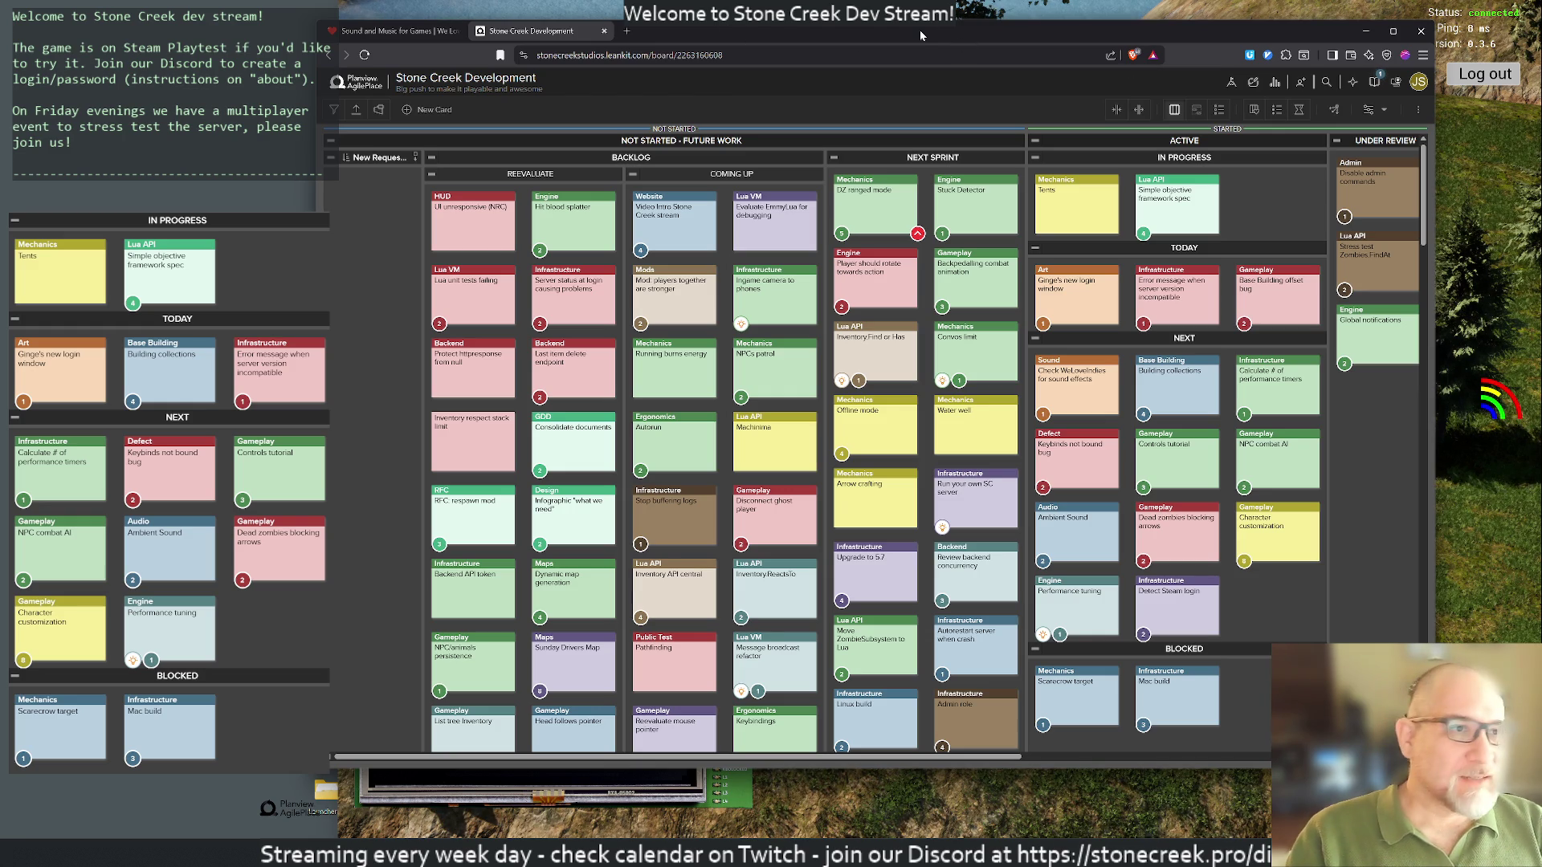
# Step: Bookmark the Sound and Music for Games page after accepting cookies, then move the browser aside
pyautogui.moveTo(892, 30); pyautogui.dragTo(952, 45)
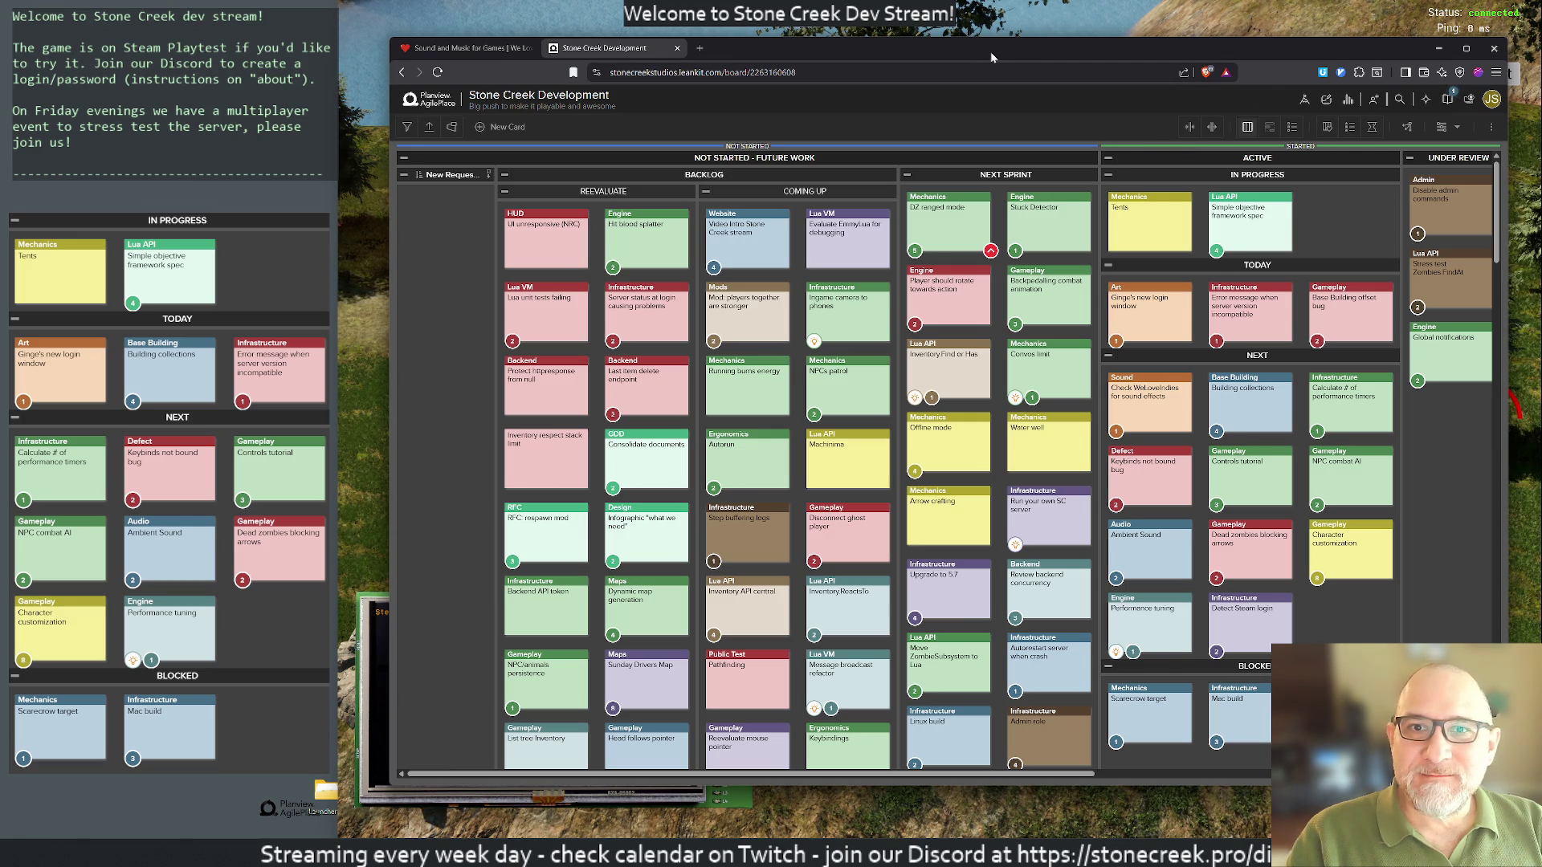
pyautogui.click(465, 47)
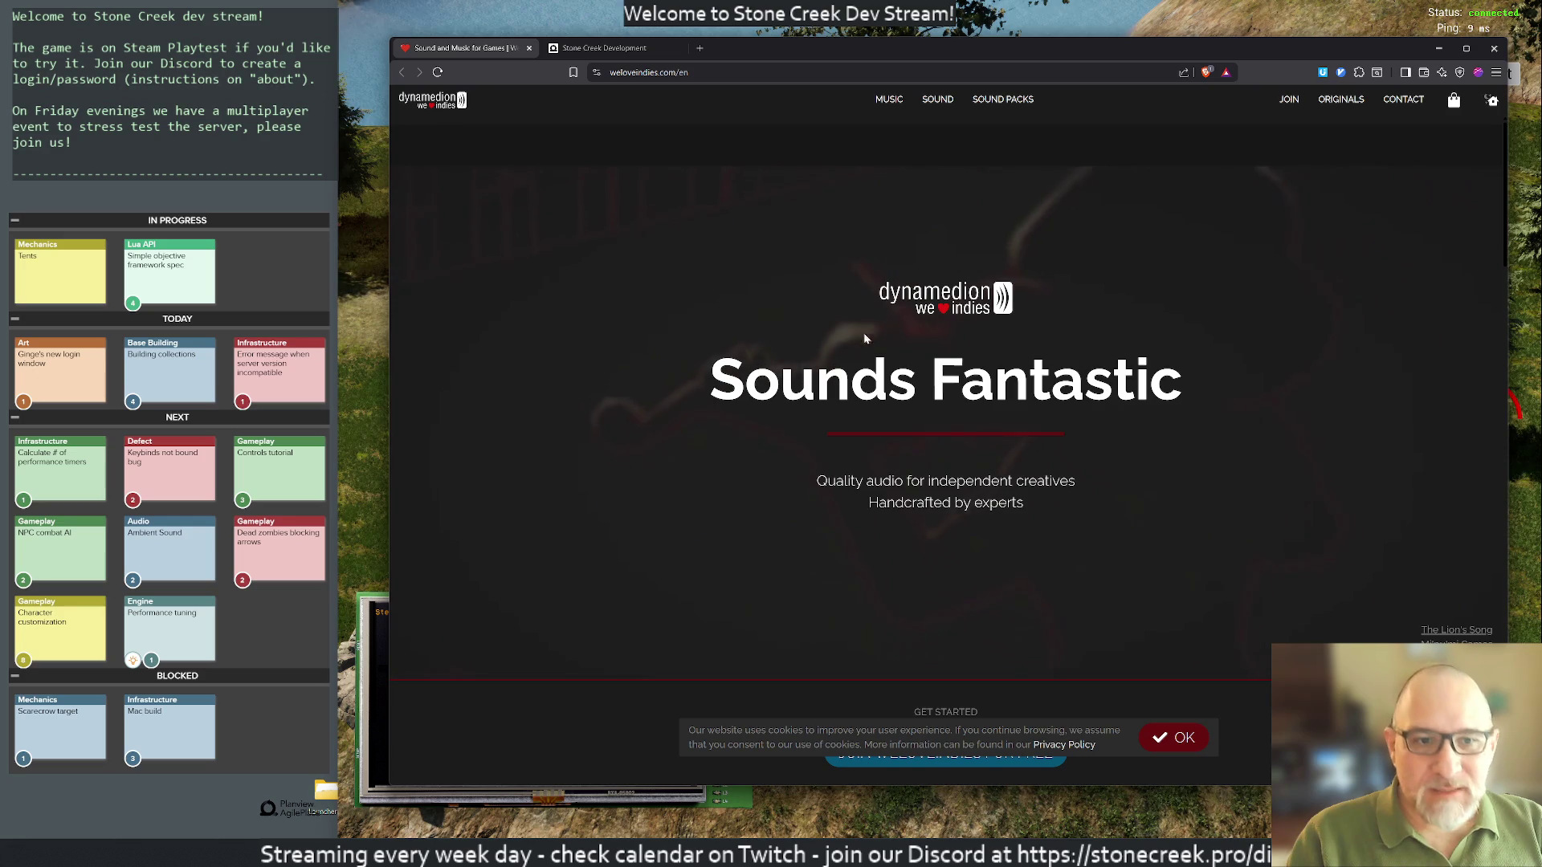
pyautogui.click(1173, 737)
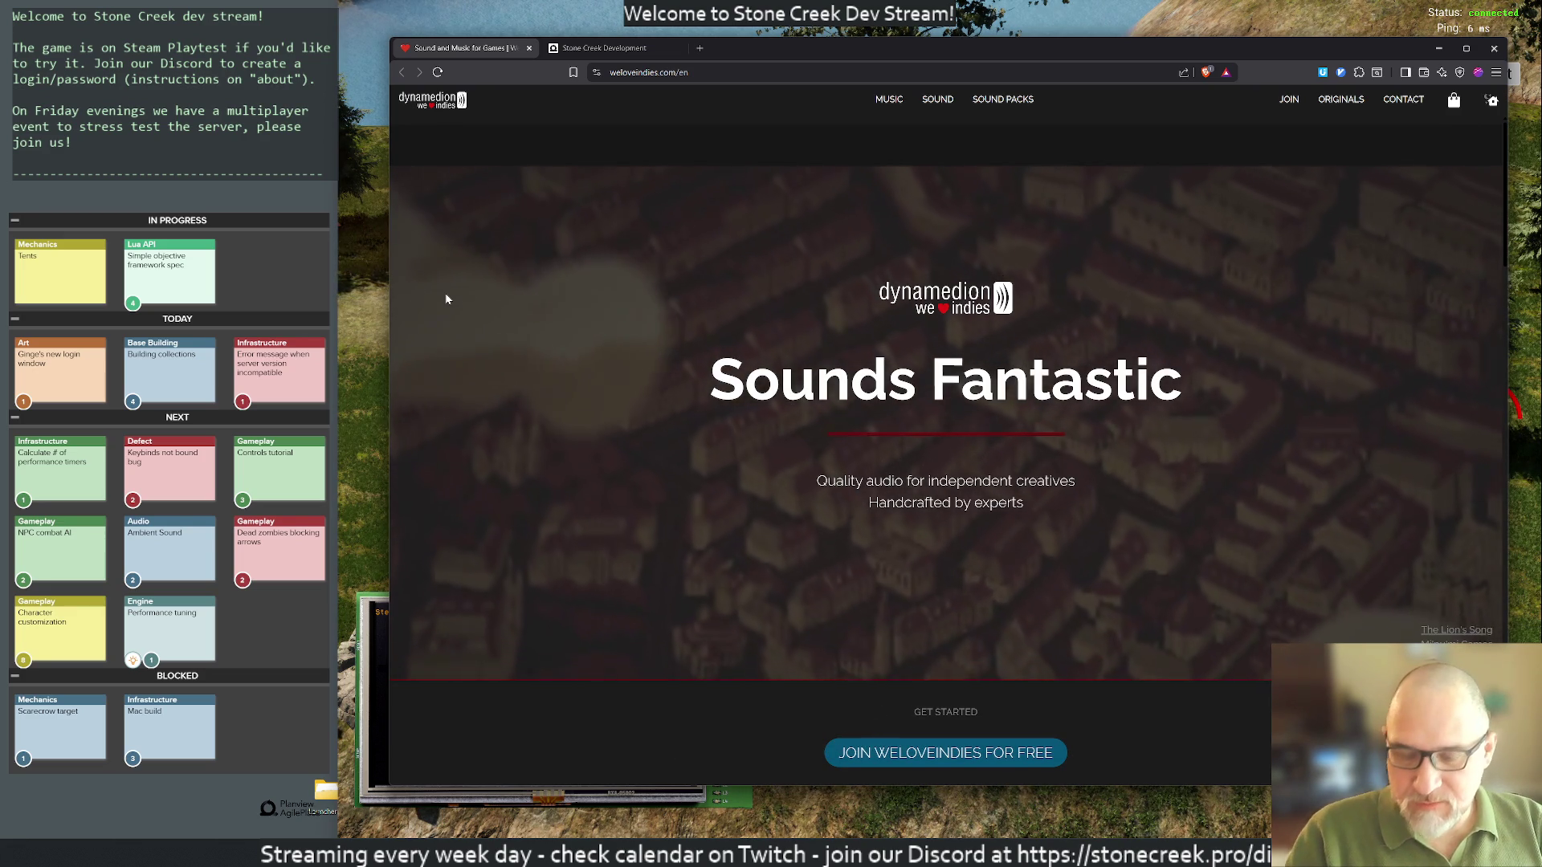
pyautogui.hotkey('ctrl', 'd')
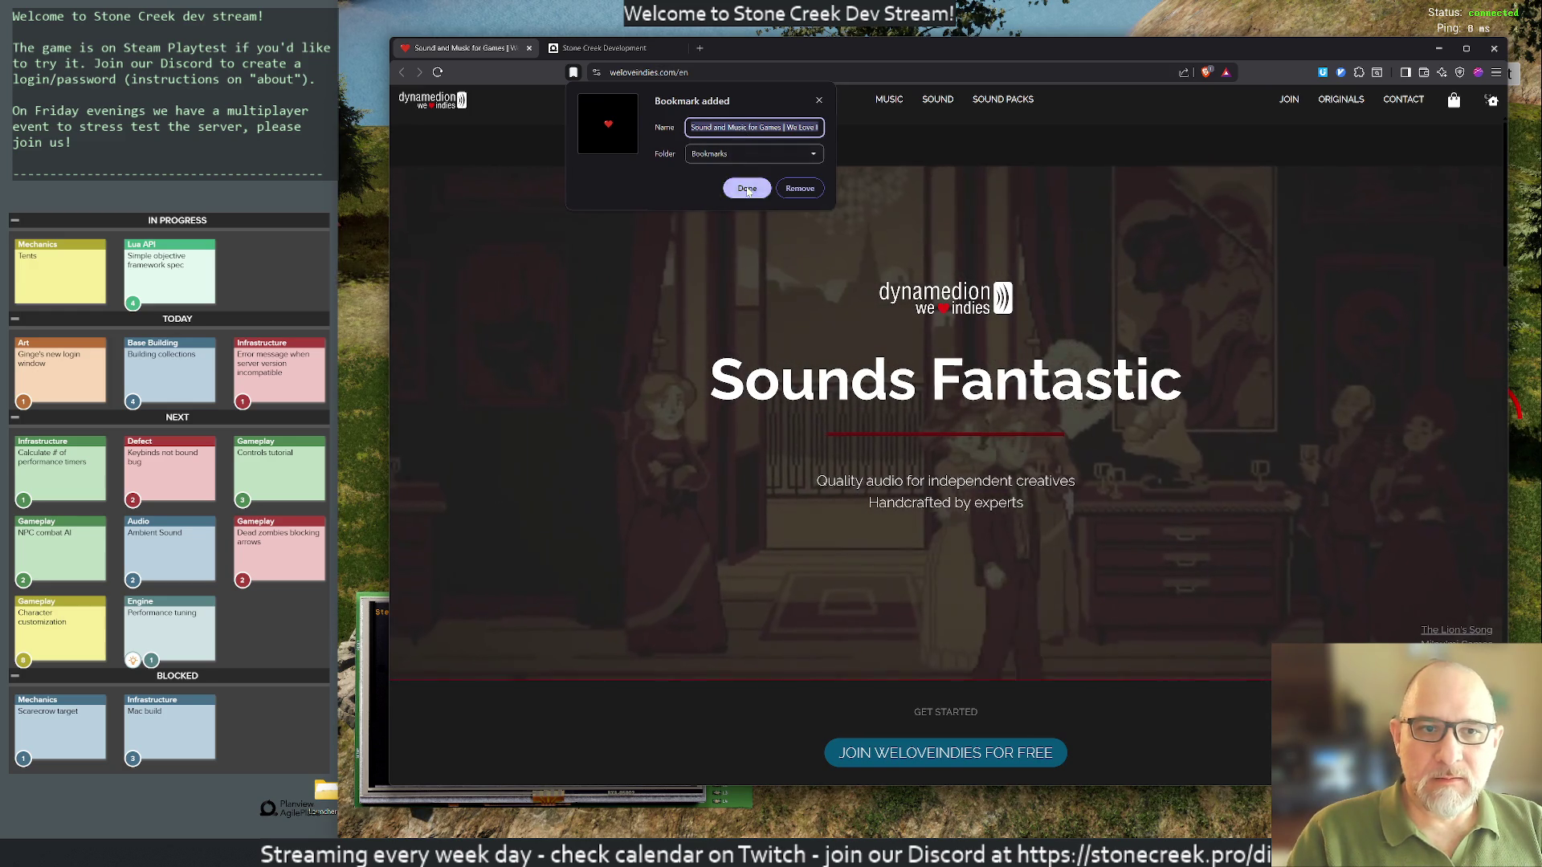
pyautogui.click(746, 188)
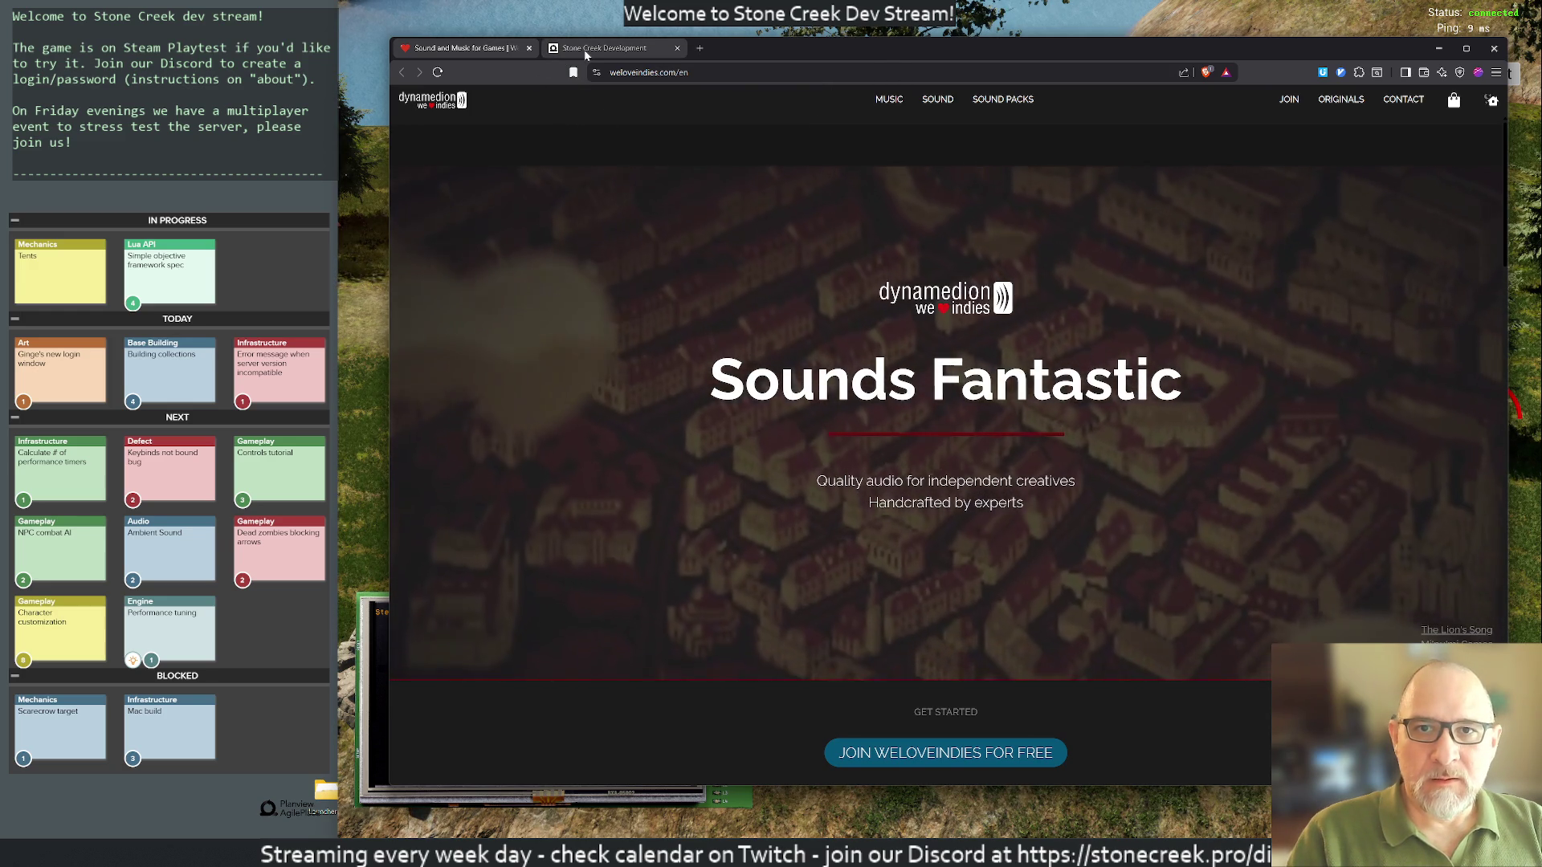
pyautogui.click(586, 56)
pyautogui.moveTo(480, 50); pyautogui.dragTo(1541, 40)
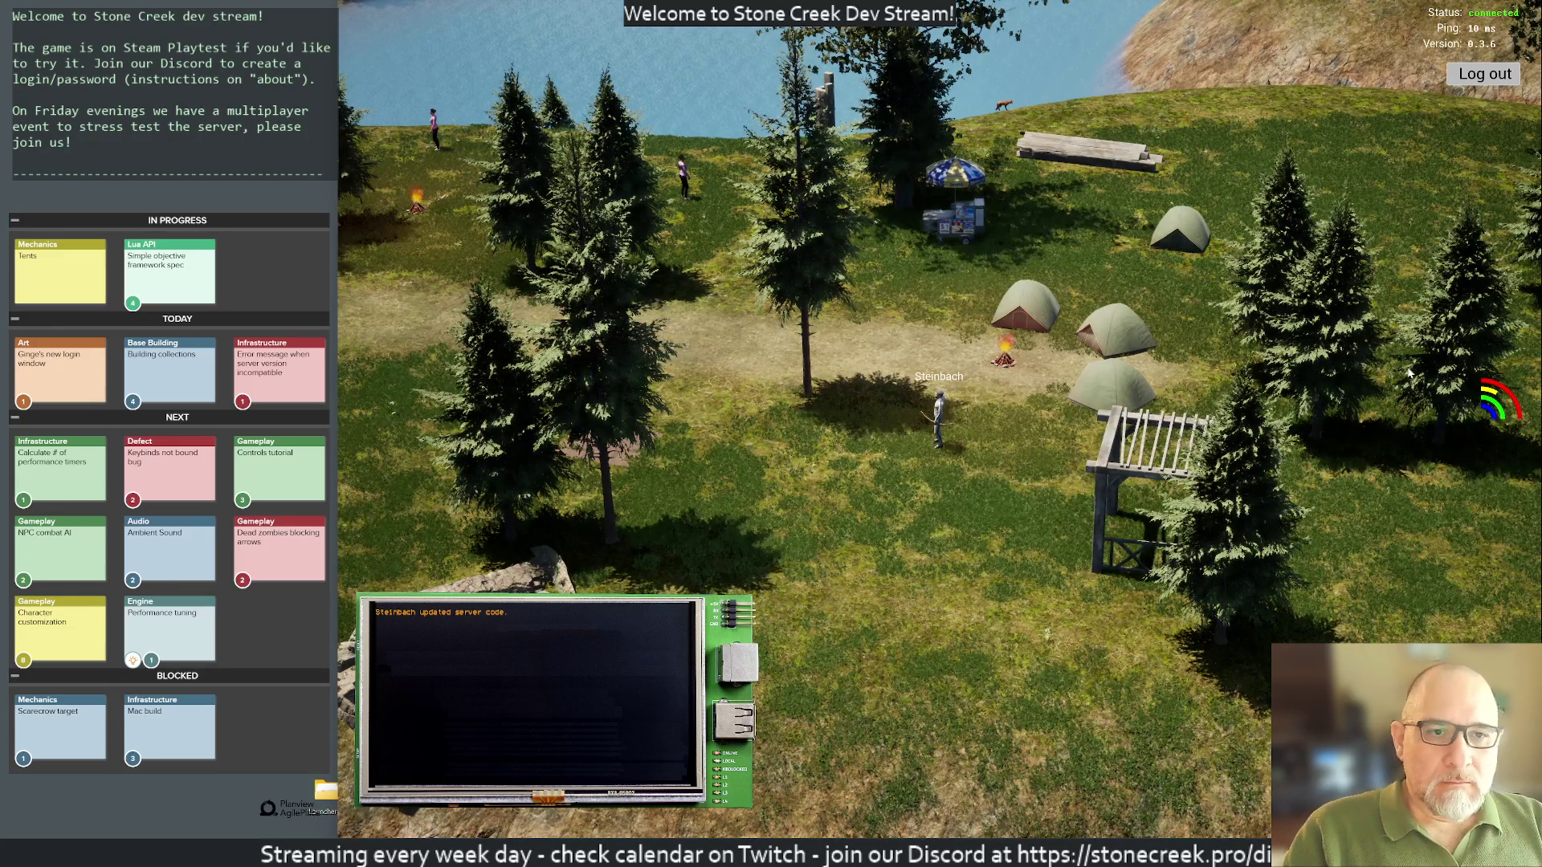
# Step: Orbit the camera around the player character, then leave fullscreen play with F11
pyautogui.moveTo(960, 404)
pyautogui.mouseDown()
pyautogui.moveTo(881, 463)
pyautogui.moveTo(1402, 387)
pyautogui.moveTo(705, 155)
pyautogui.mouseUp()
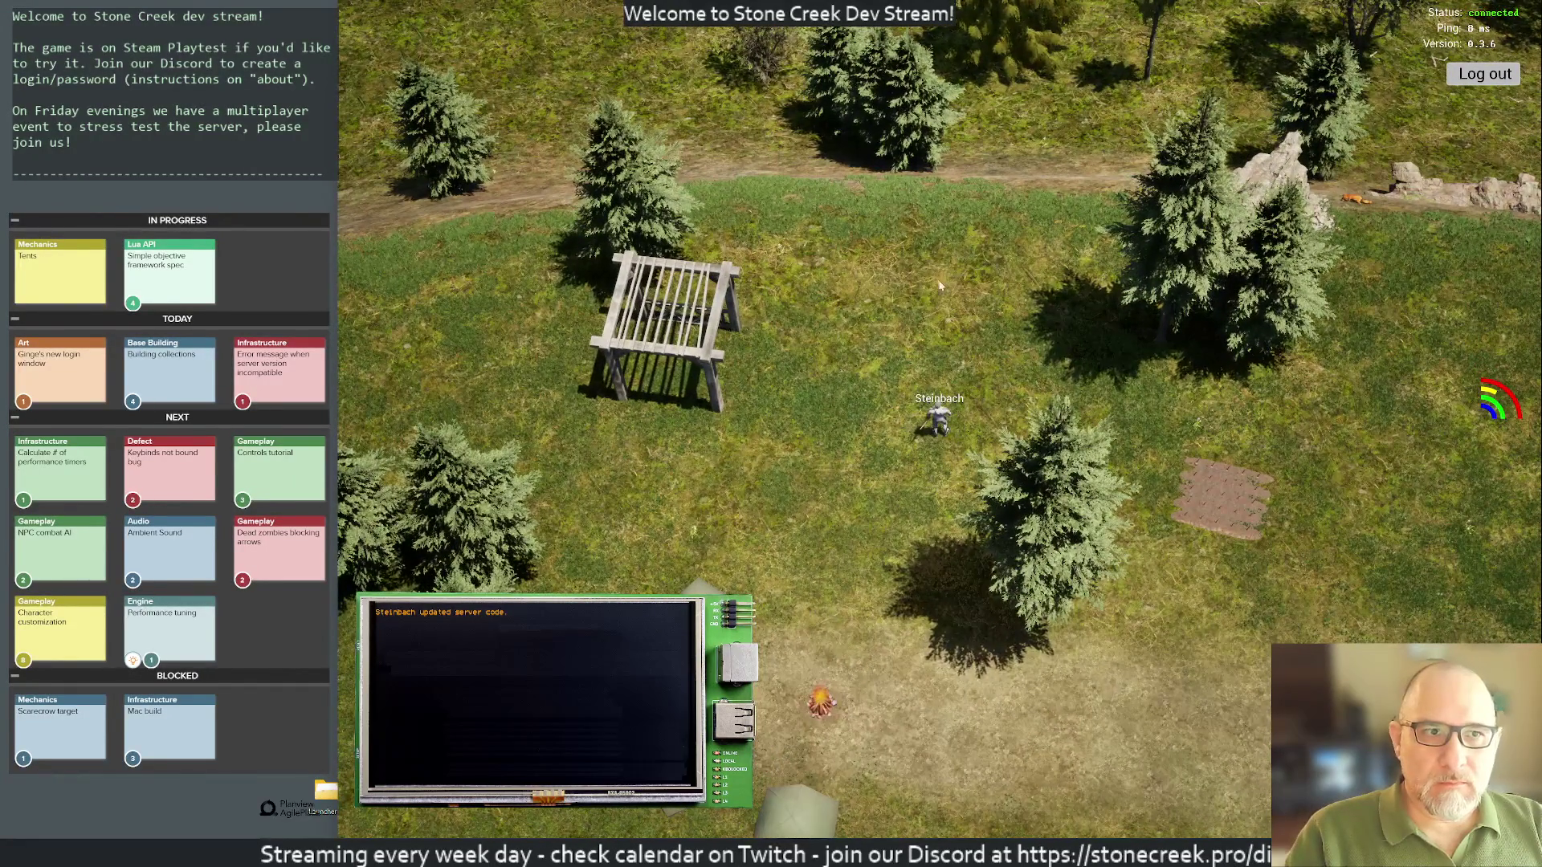
pyautogui.press('F11')
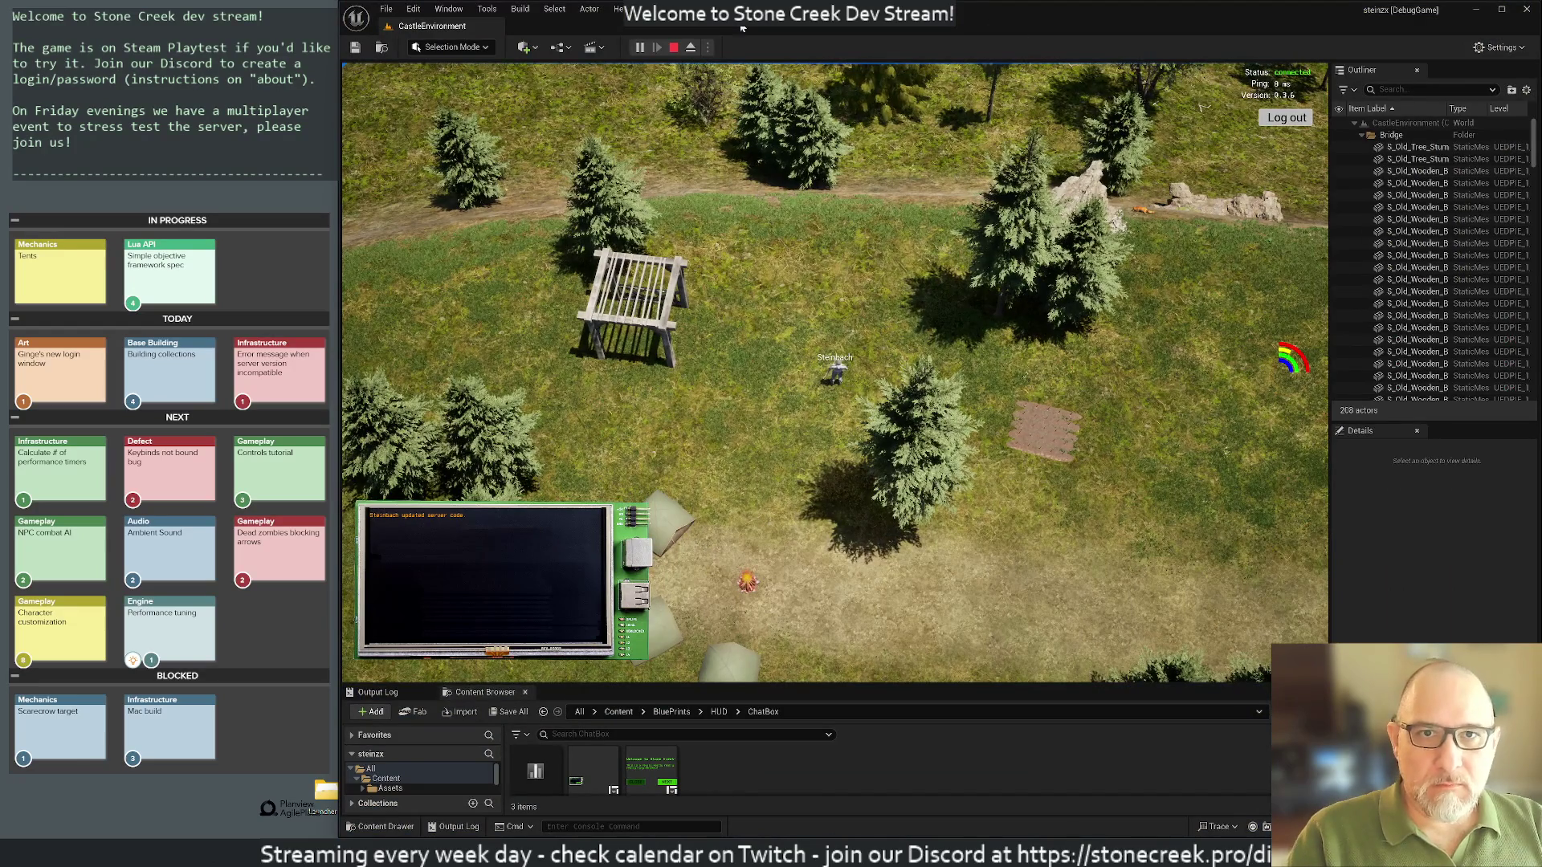
# Step: Stop and restart the play session three times, rotate the camera about 90°, then end with Escape
pyautogui.click(672, 47)
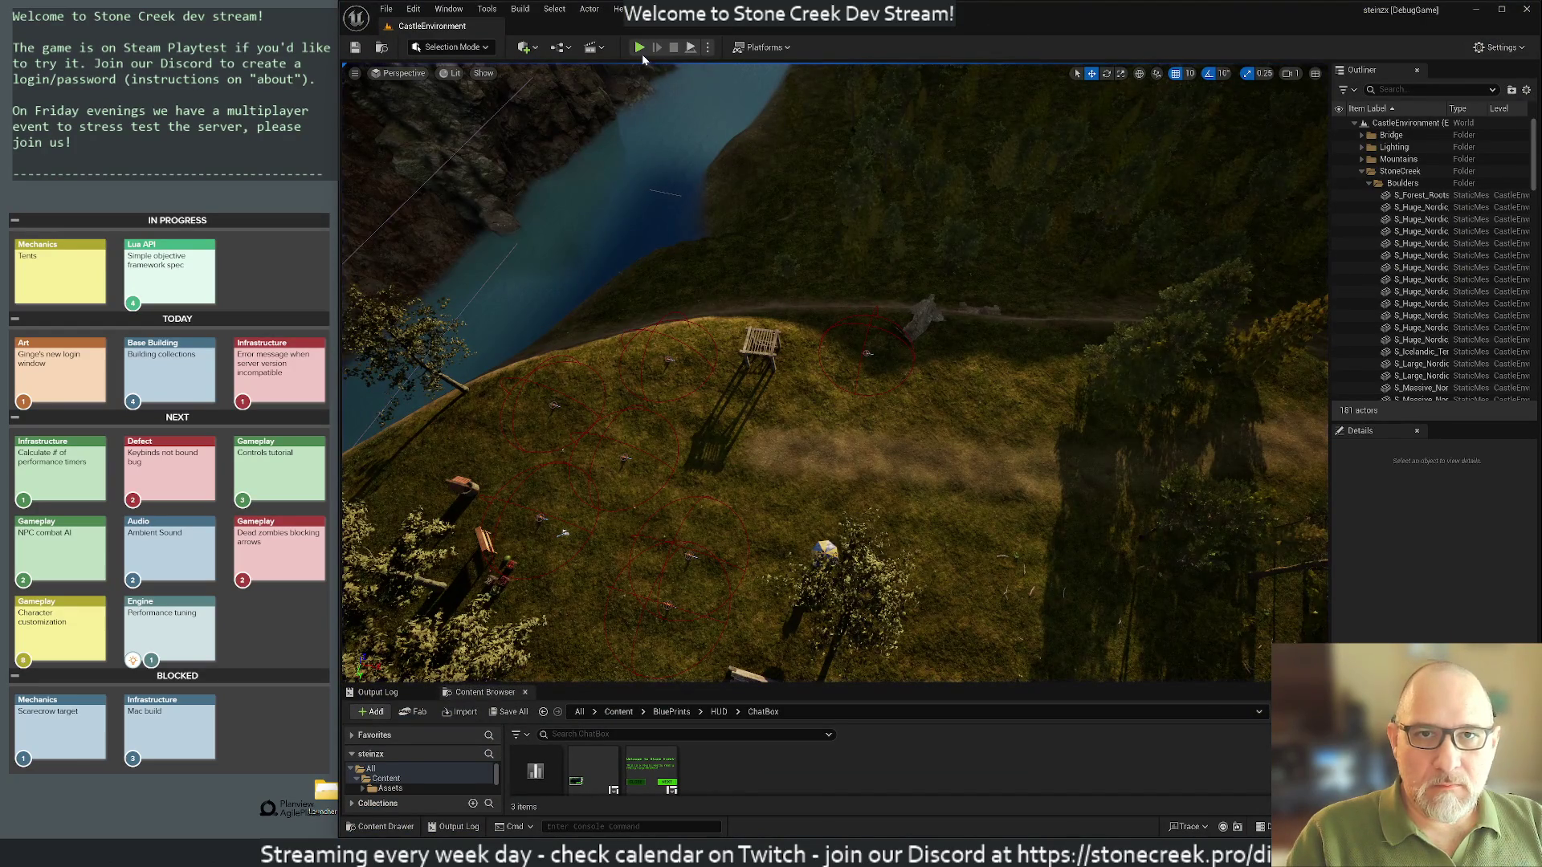
pyautogui.click(639, 47)
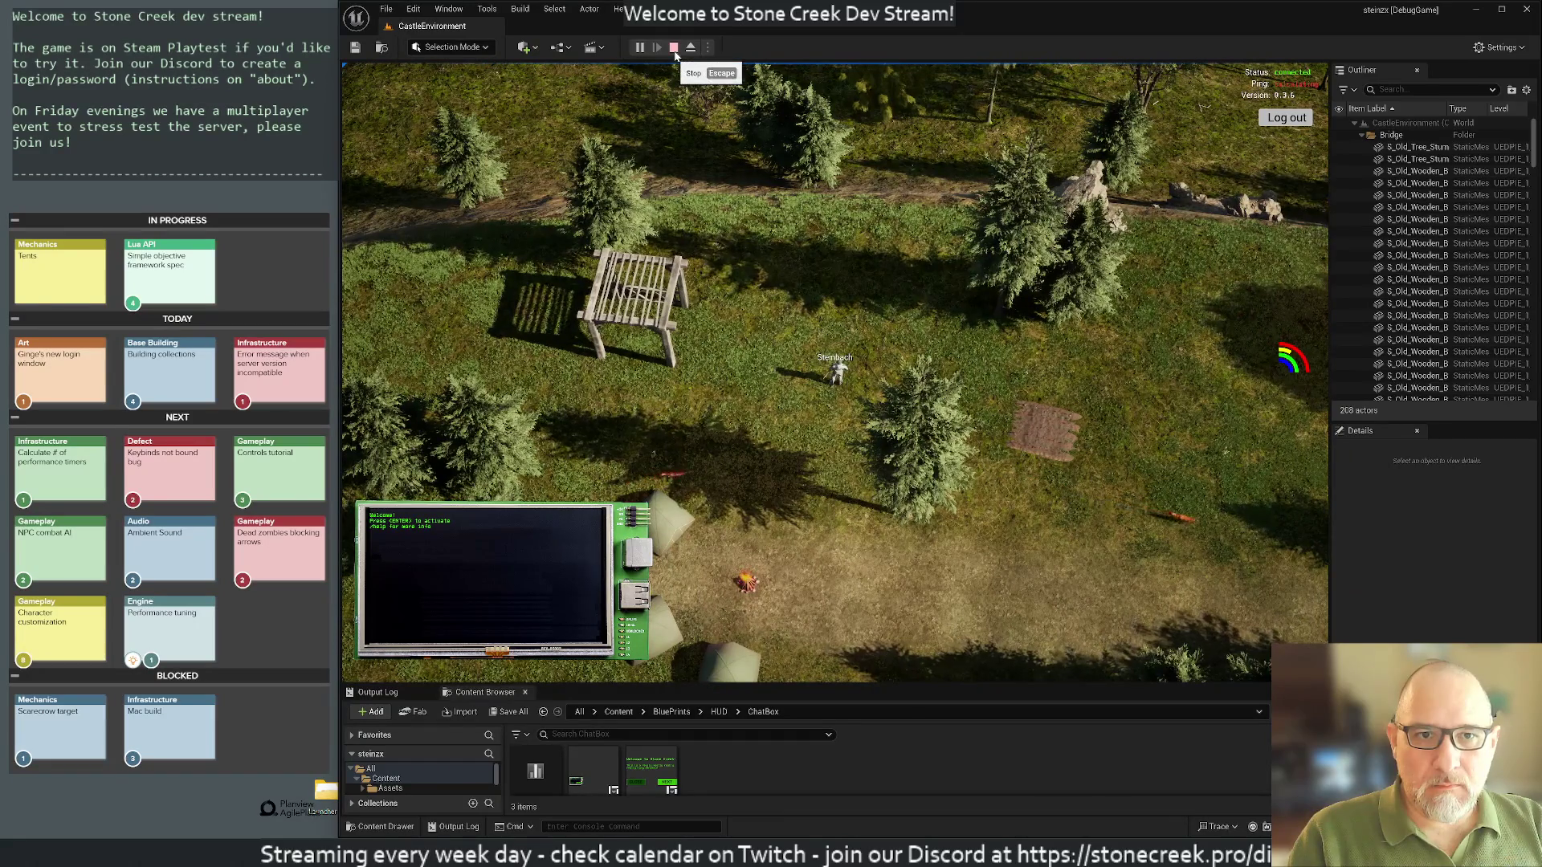
pyautogui.click(674, 48)
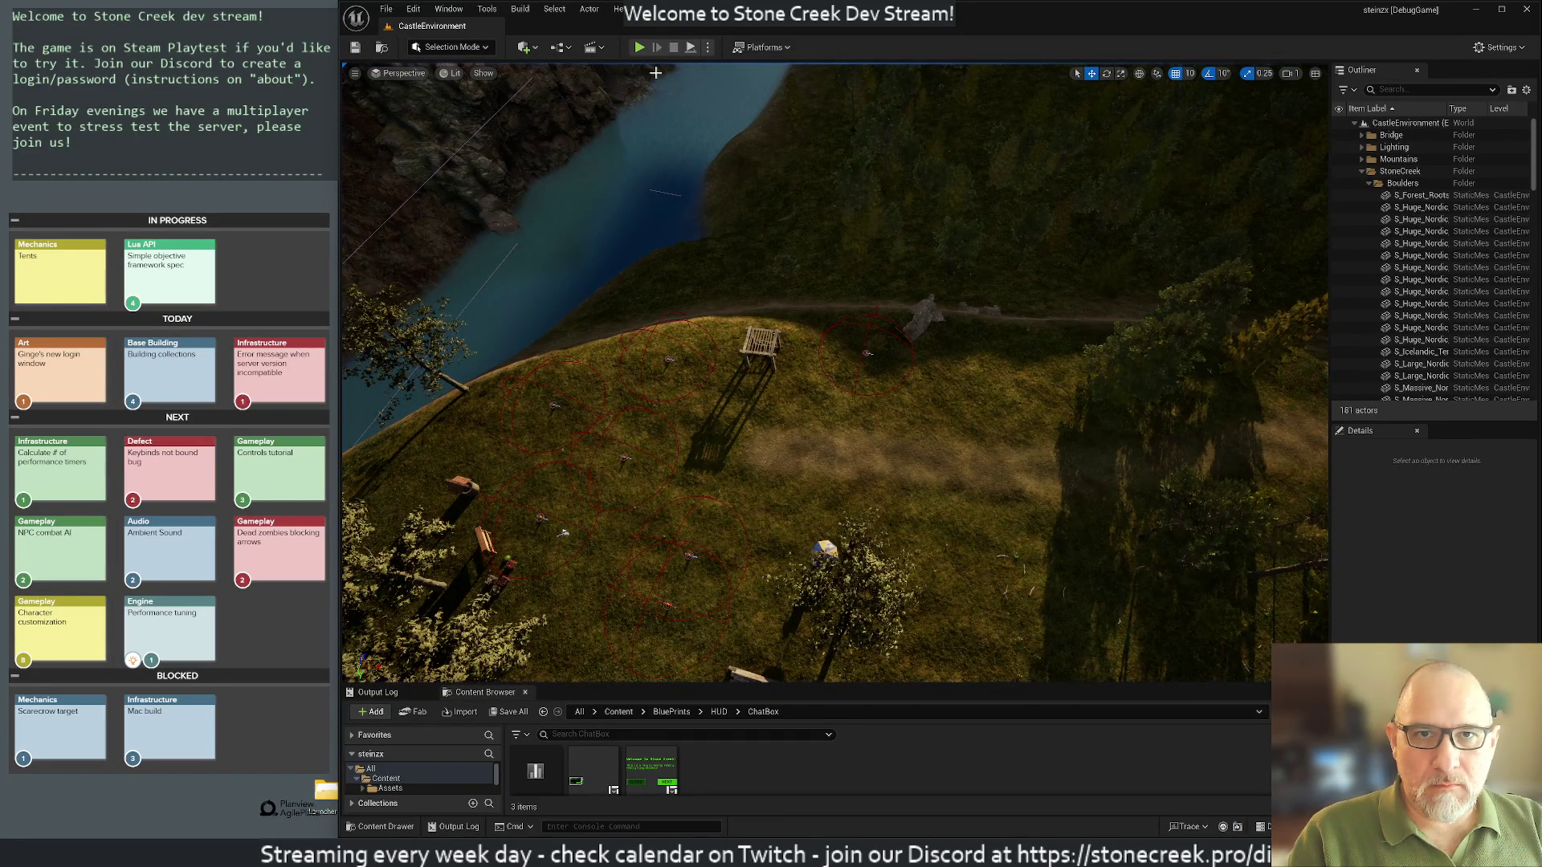
pyautogui.click(640, 50)
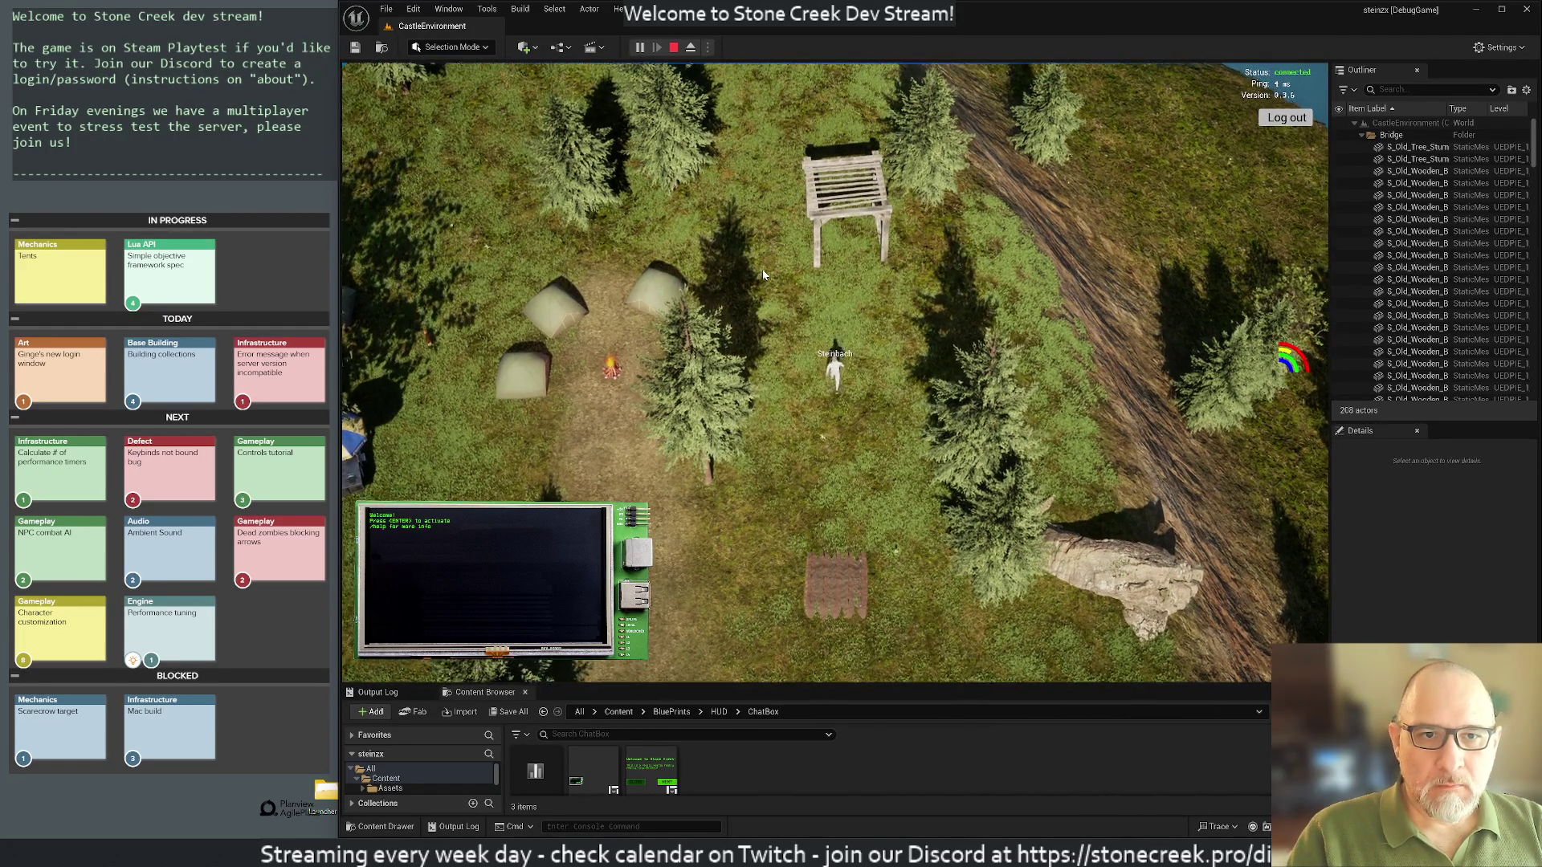
pyautogui.click(673, 47)
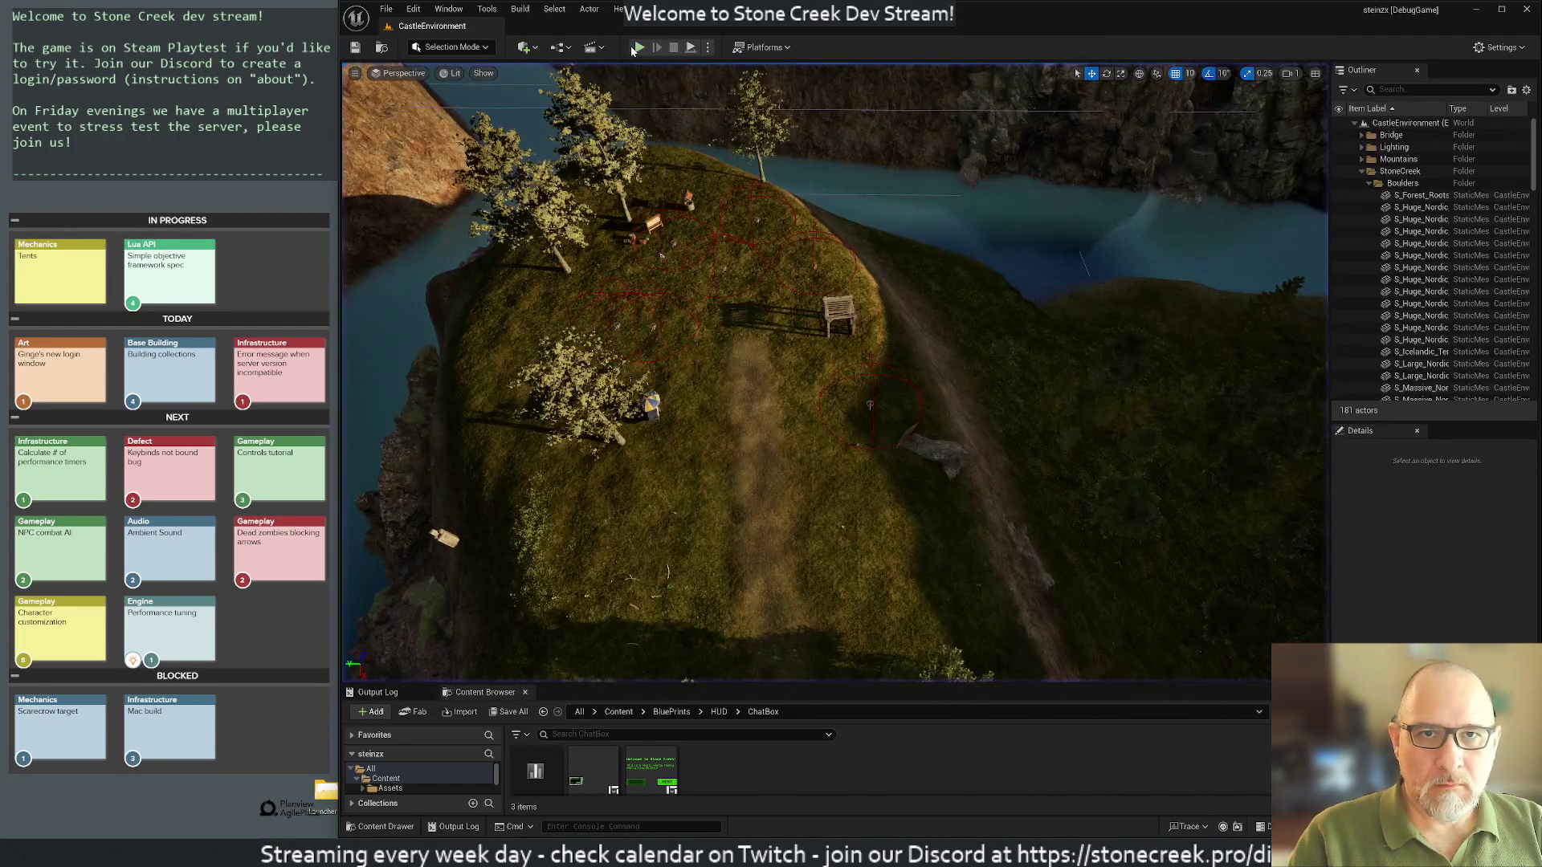
pyautogui.click(638, 48)
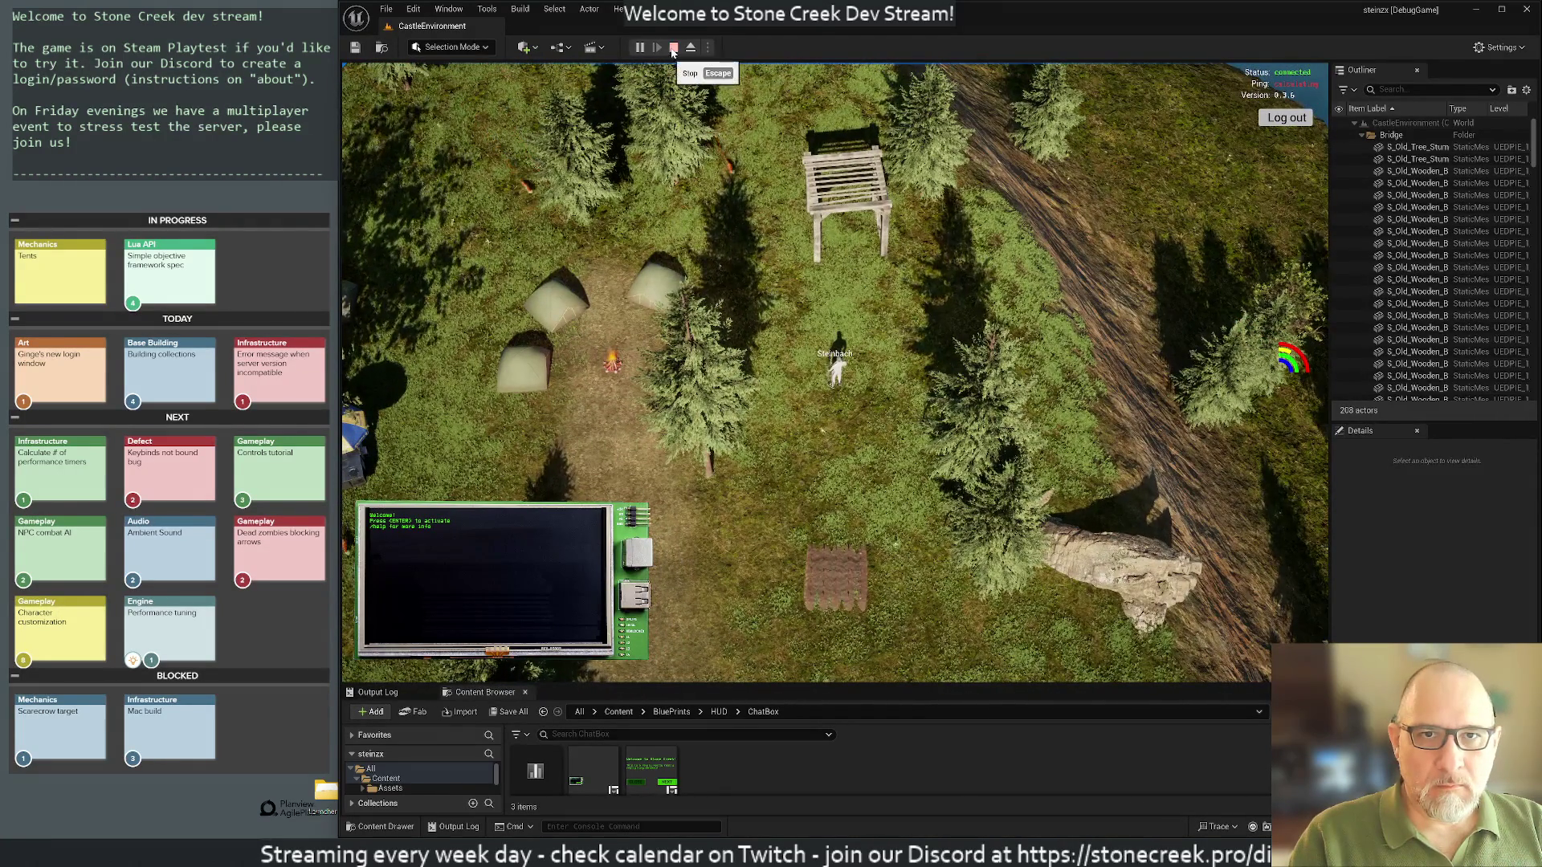
pyautogui.click(674, 222)
pyautogui.moveTo(754, 353); pyautogui.dragTo(754, 353)
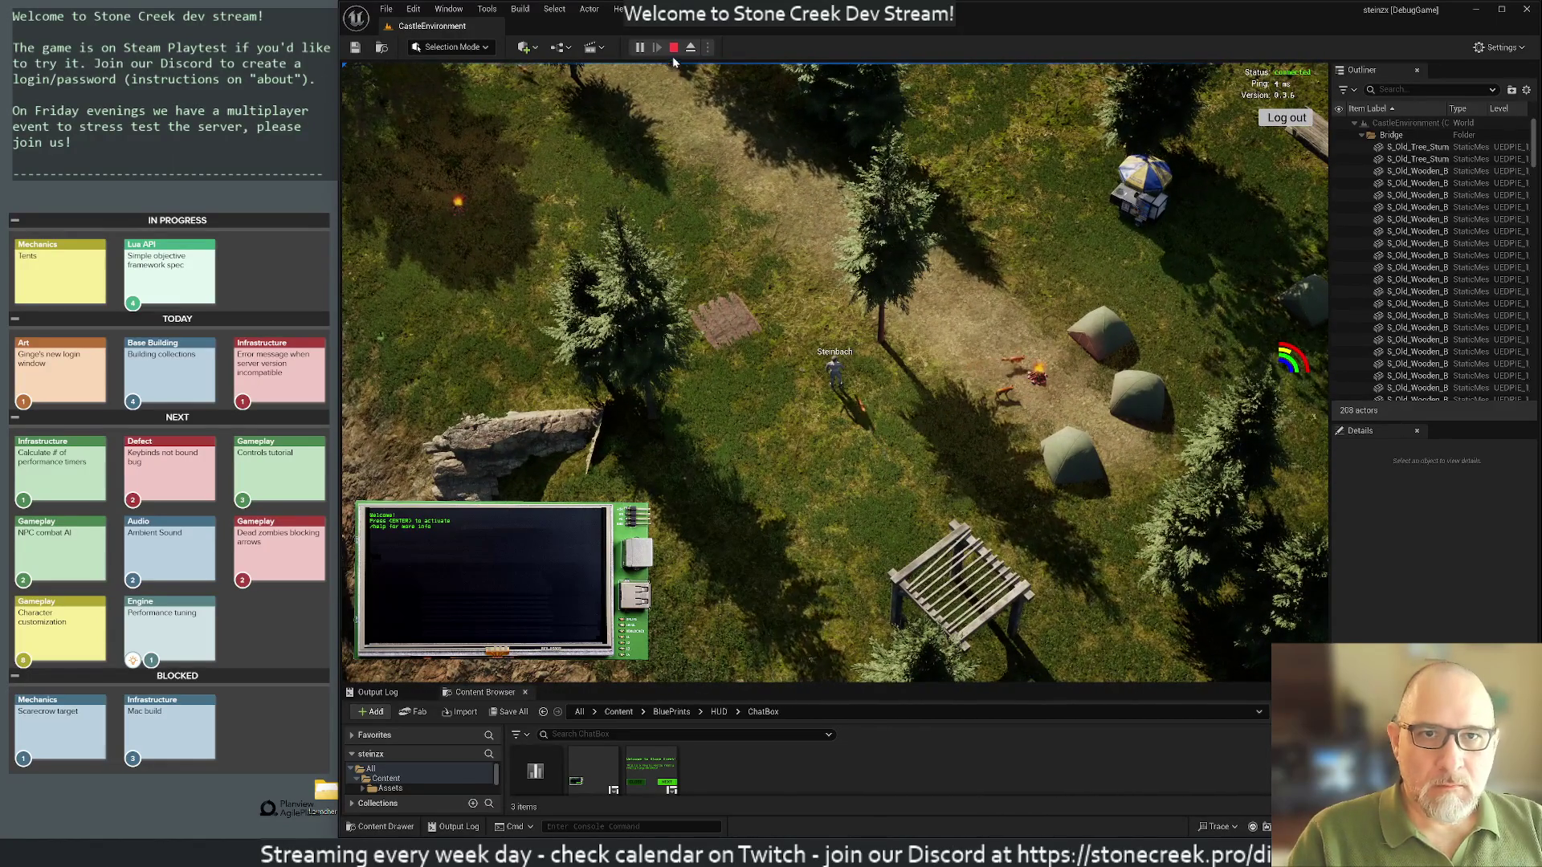
pyautogui.press('Escape')
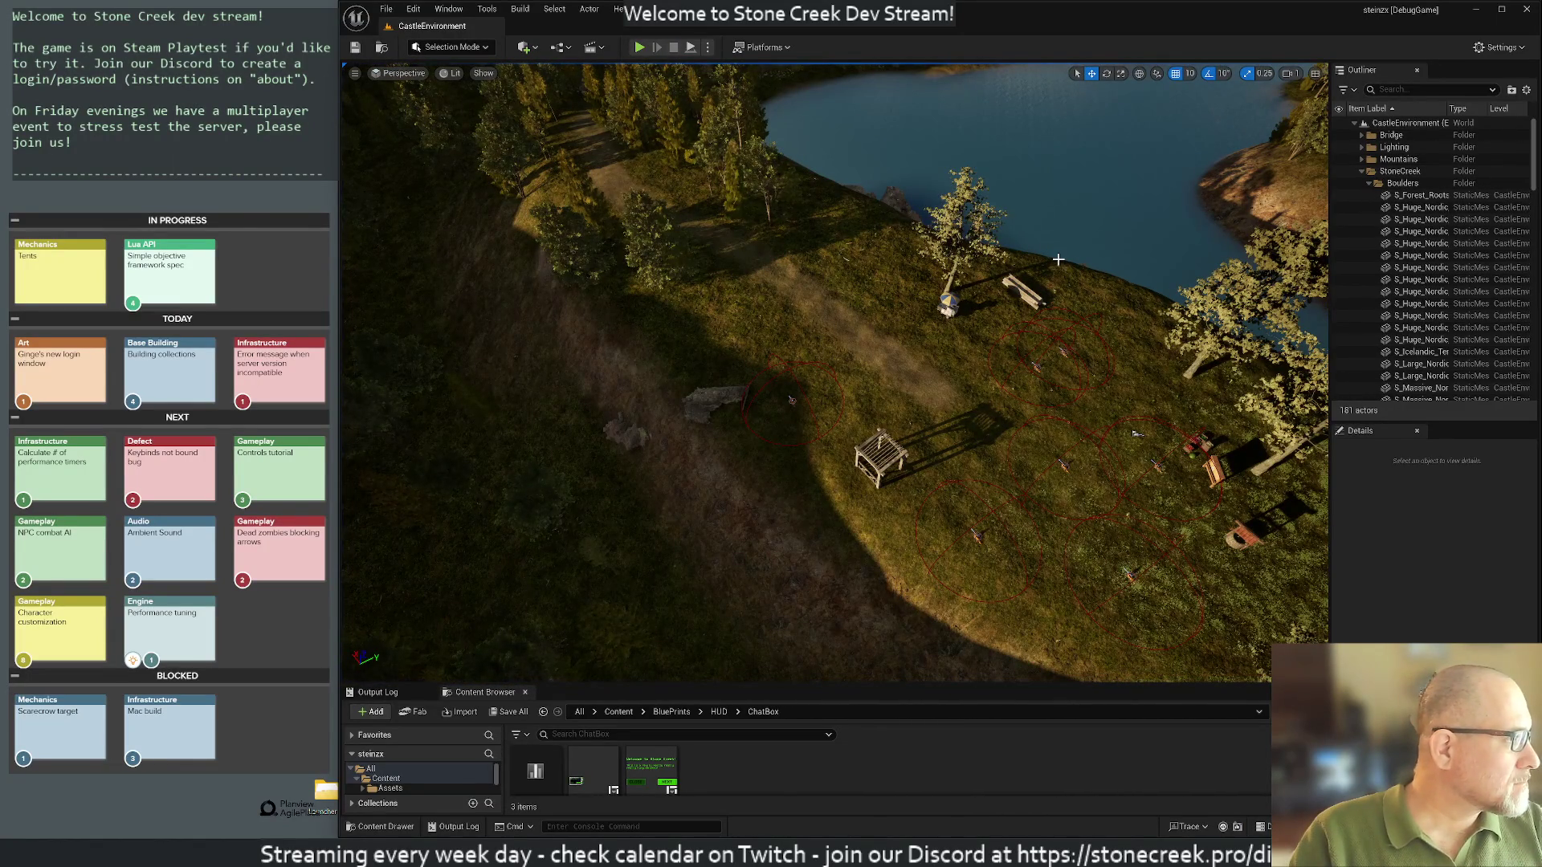
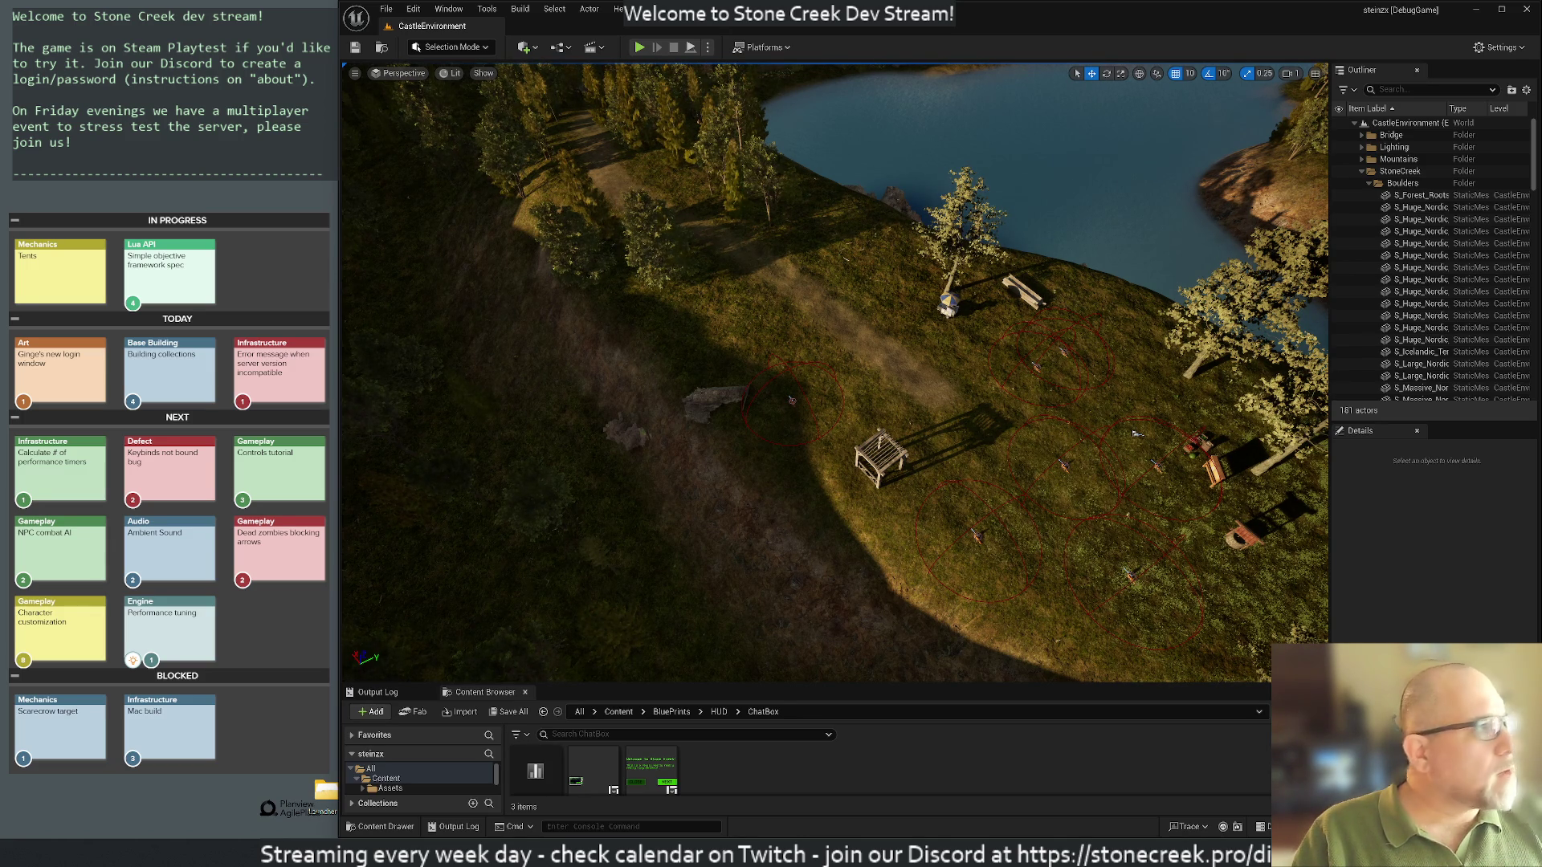
# Step: Switch from Unreal Editor to the browser showing the TeamVASH Twitch channel
pyautogui.hotkey('alt', 'Tab')
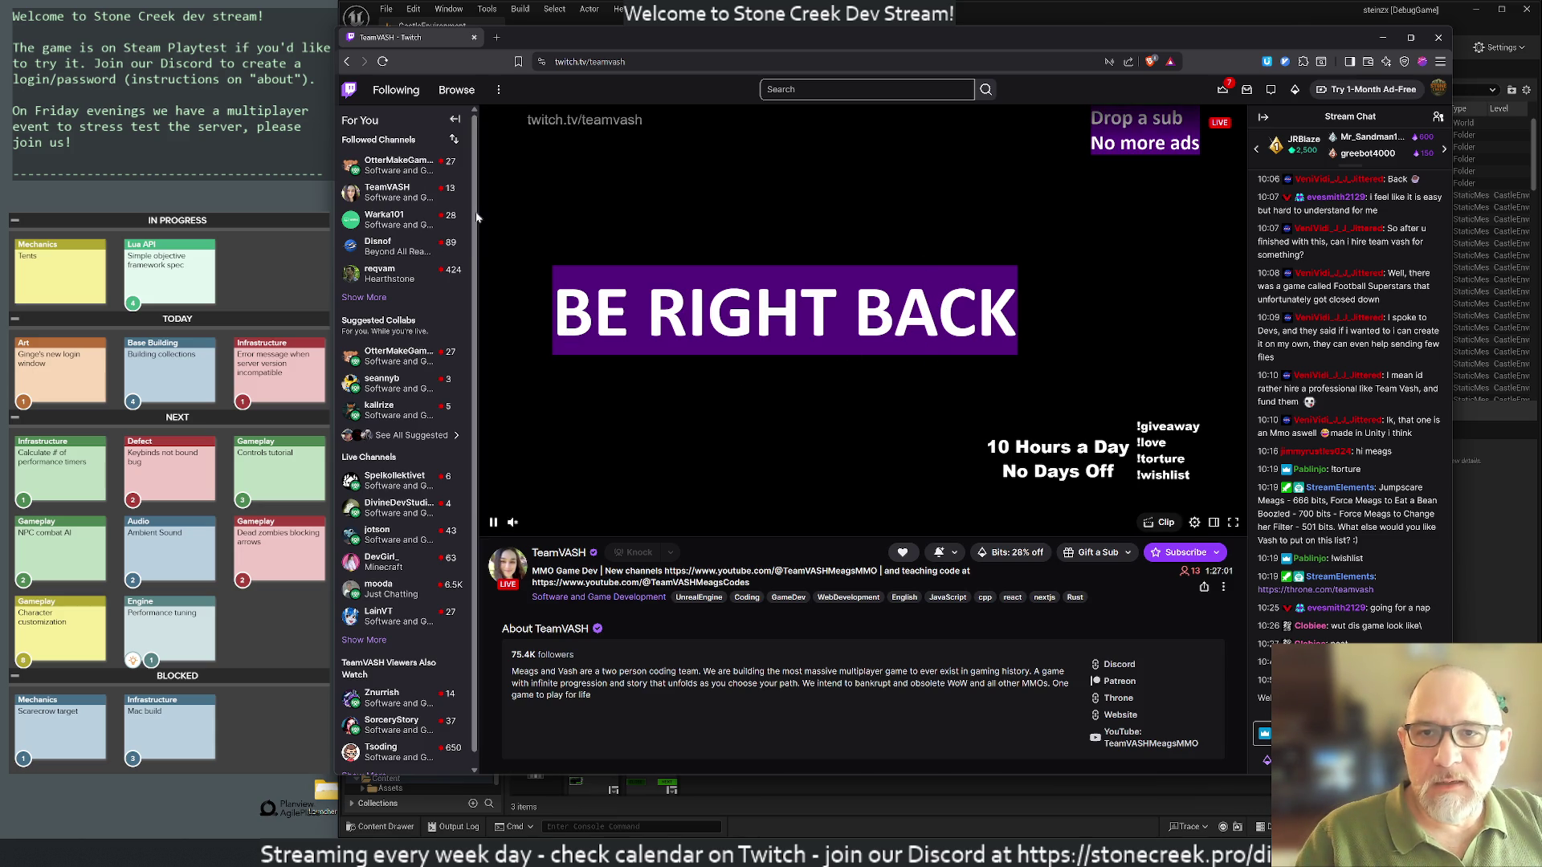
# Step: Watch the OtterMakeGames stream, then expand followed channels with Show More and open seannyb
pyautogui.moveTo(380, 166)
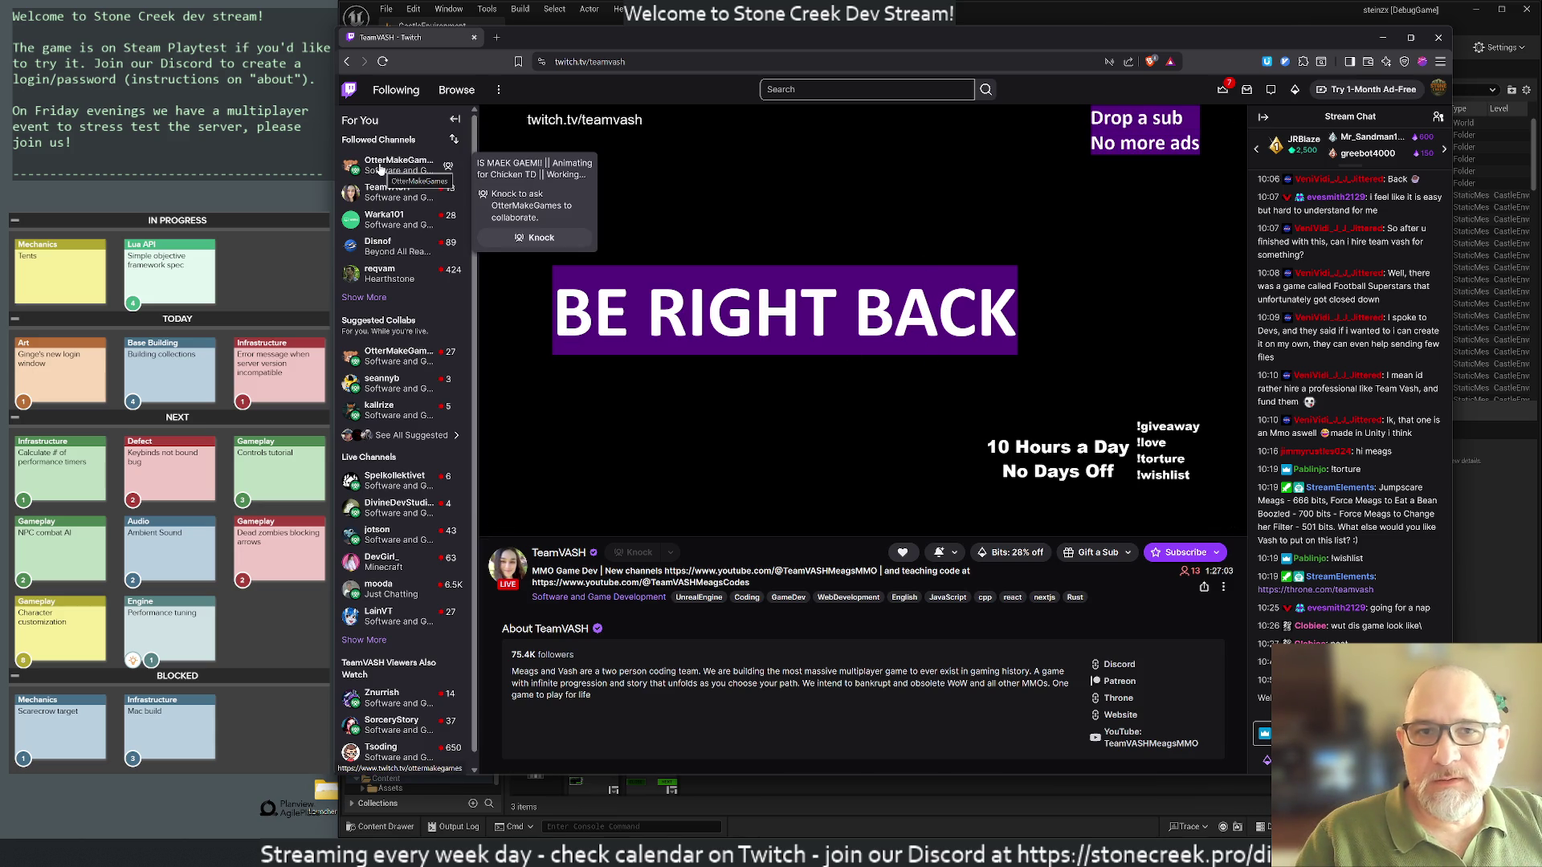
pyautogui.click(380, 166)
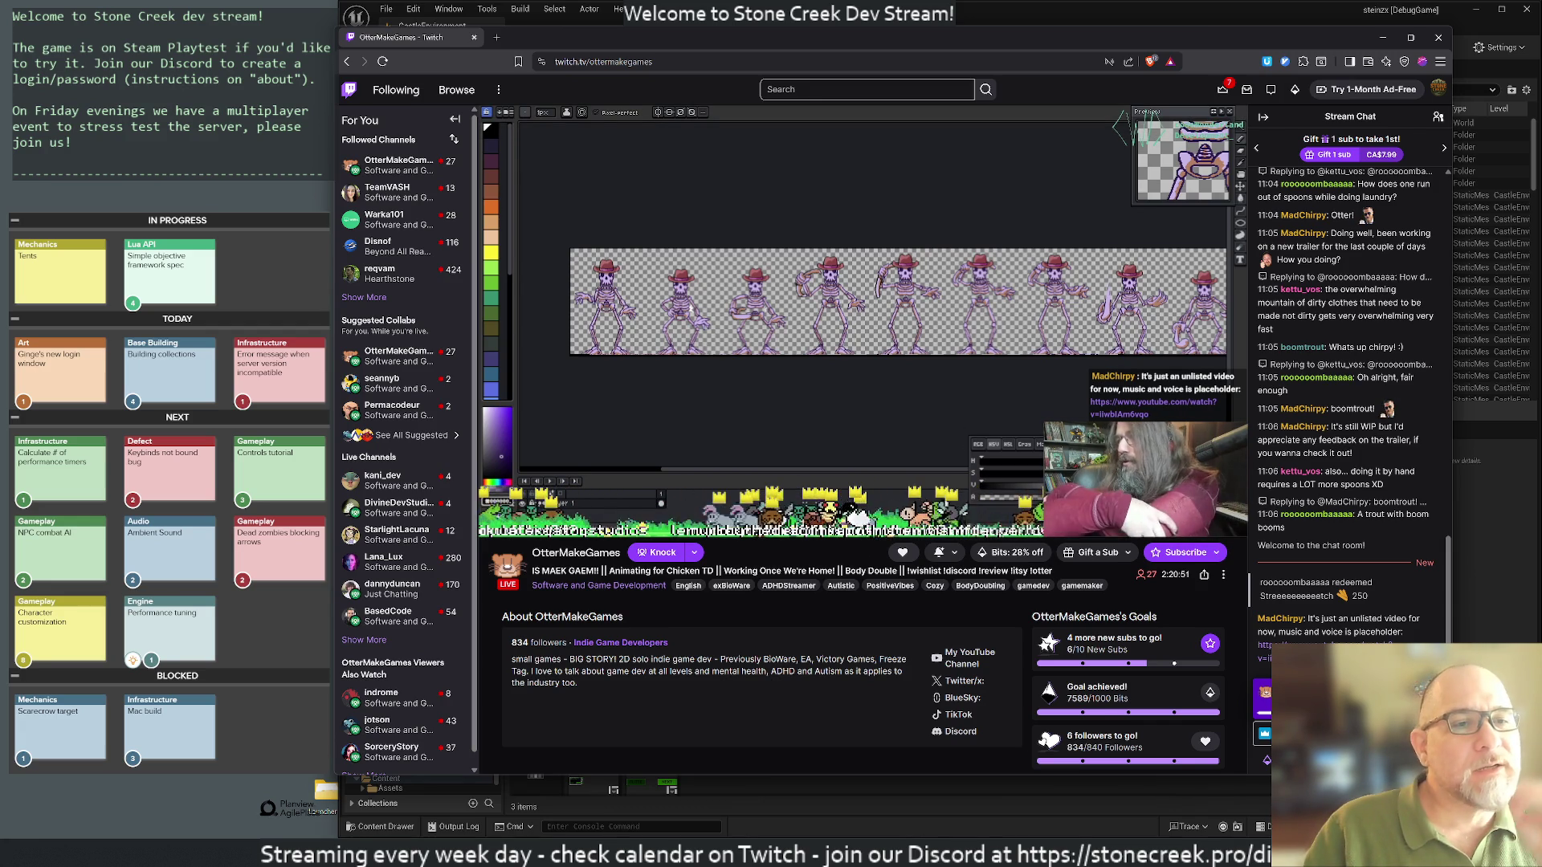
pyautogui.moveTo(1109, 448)
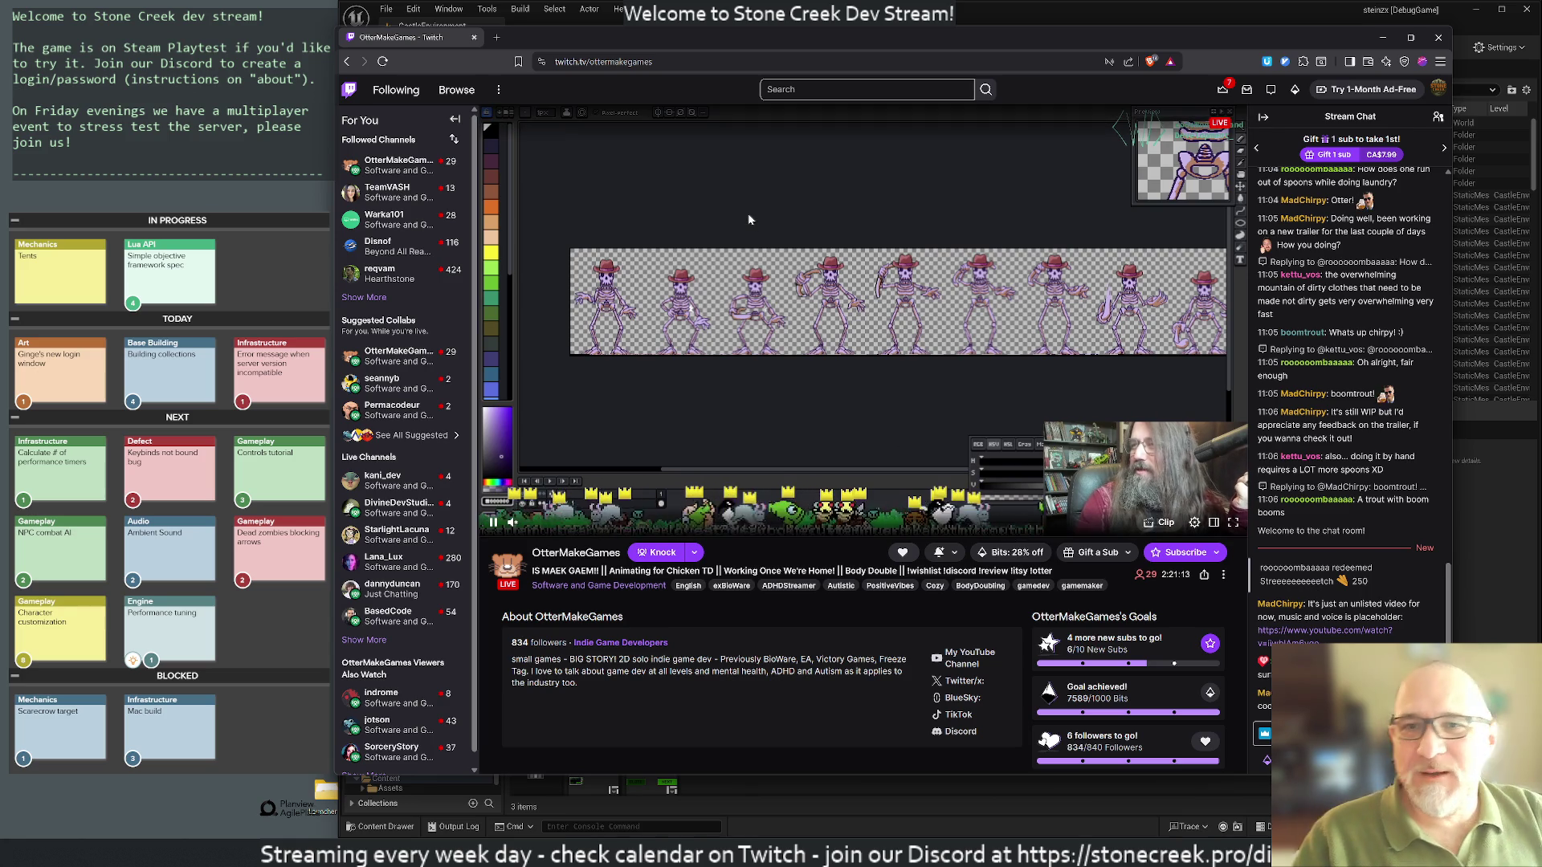
pyautogui.click(364, 297)
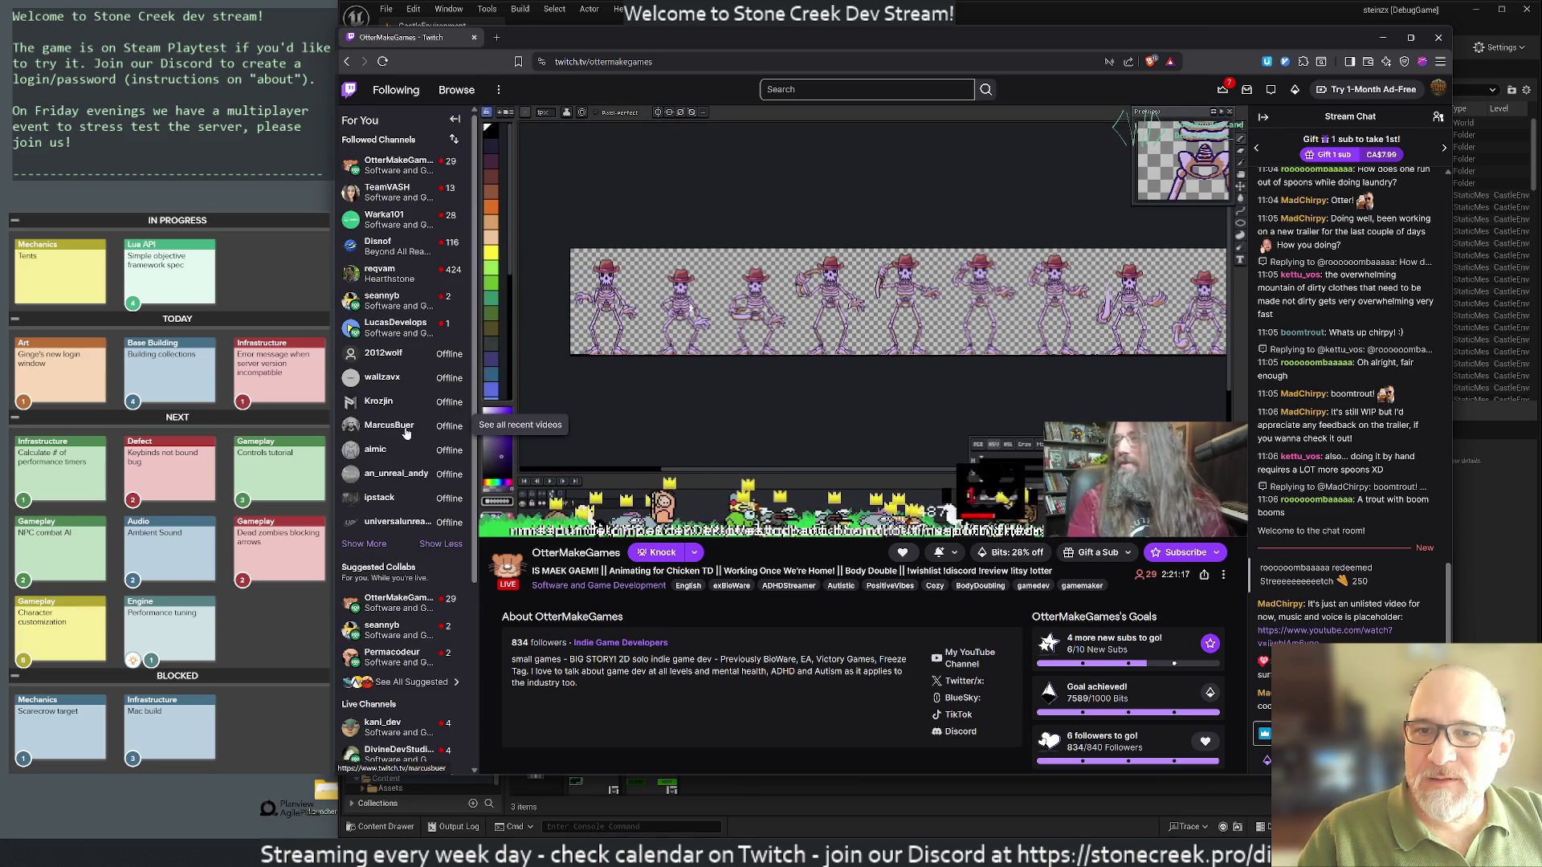
pyautogui.moveTo(373, 297)
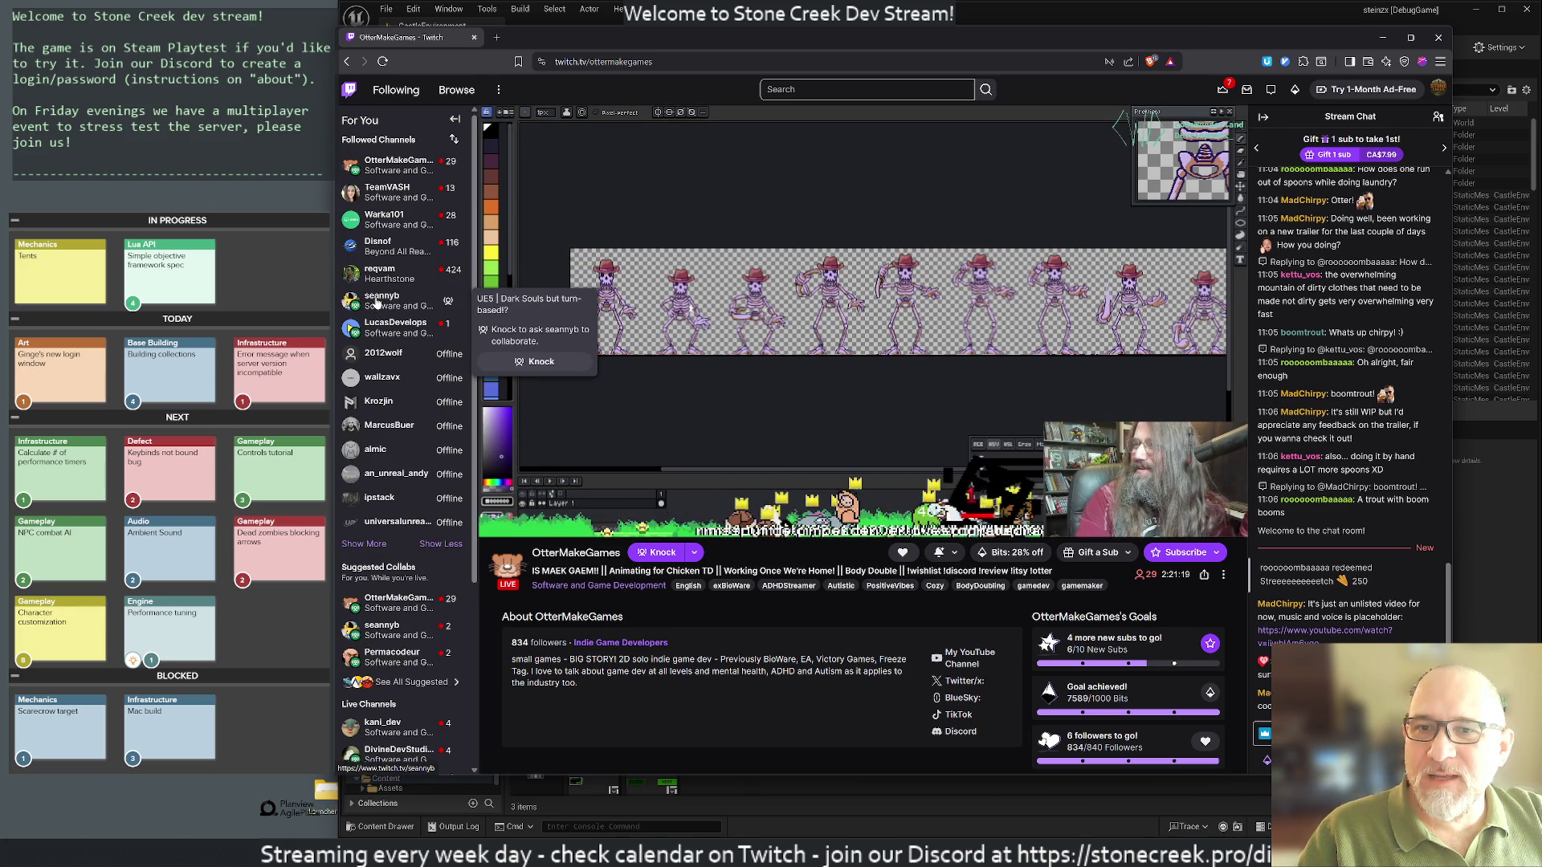
pyautogui.click(377, 297)
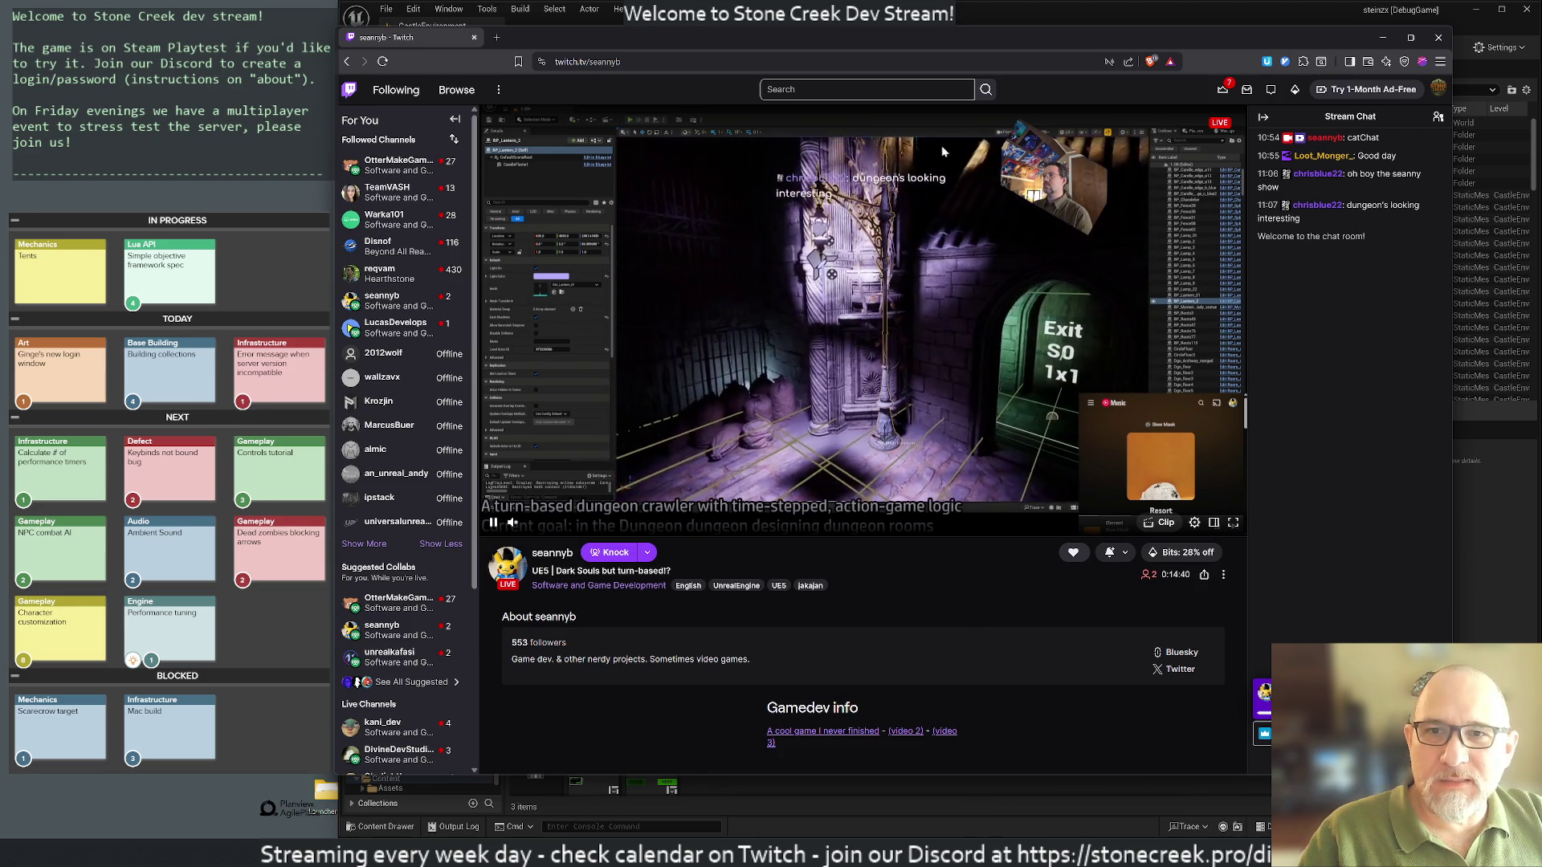
# Step: Drag the browser window aside to uncover the Unreal Editor CastleEnvironment level
pyautogui.moveTo(577, 44); pyautogui.dragTo(1541, 64)
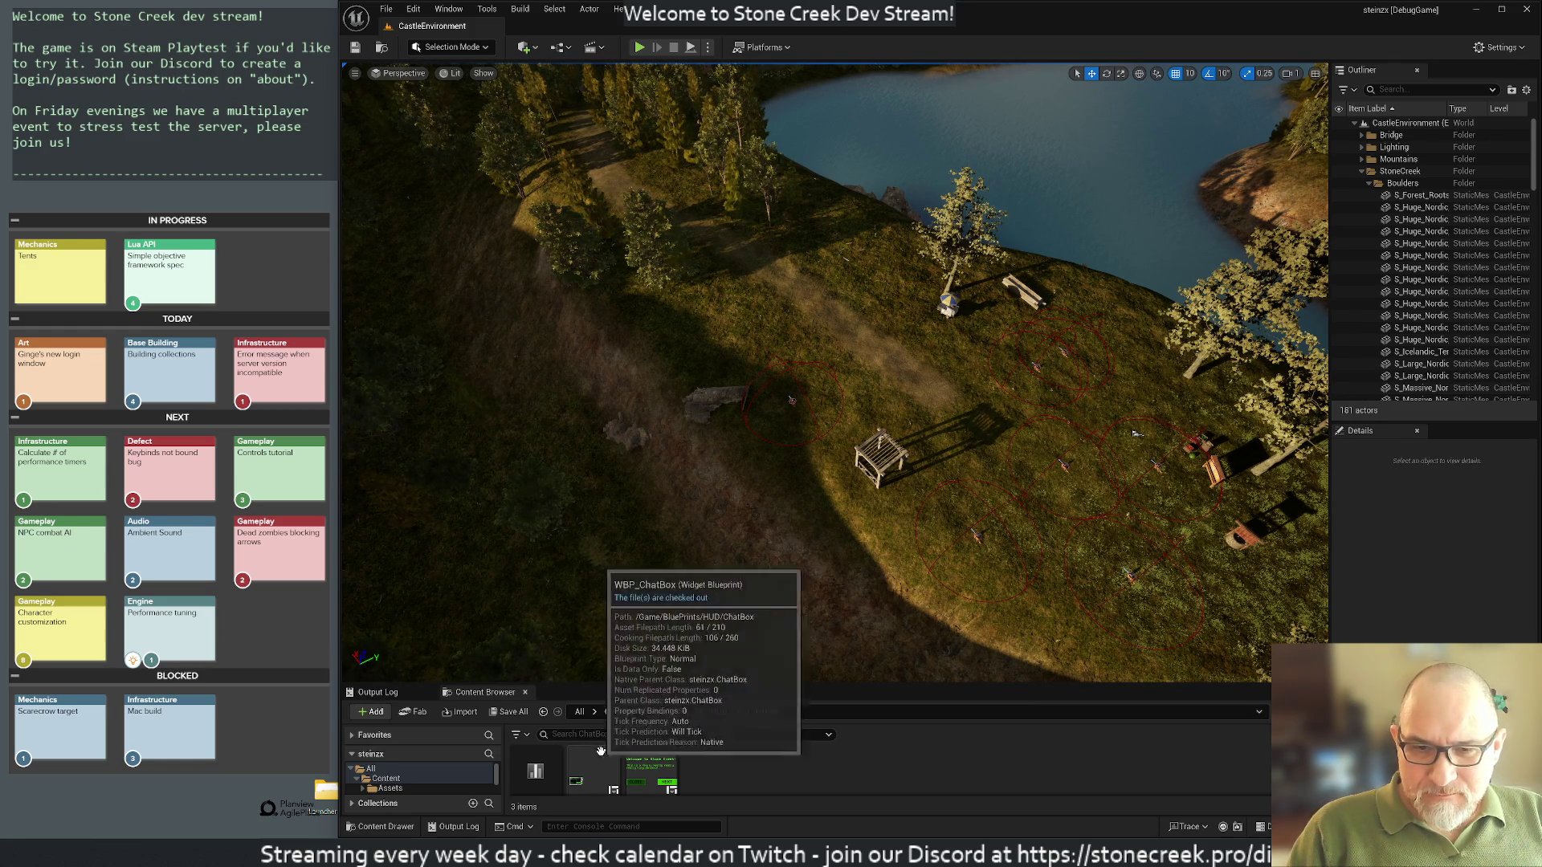
# Step: Bring tutorial.lua forward and check the tutorial_metadata_id version, left at v036
pyautogui.moveTo(650, 783)
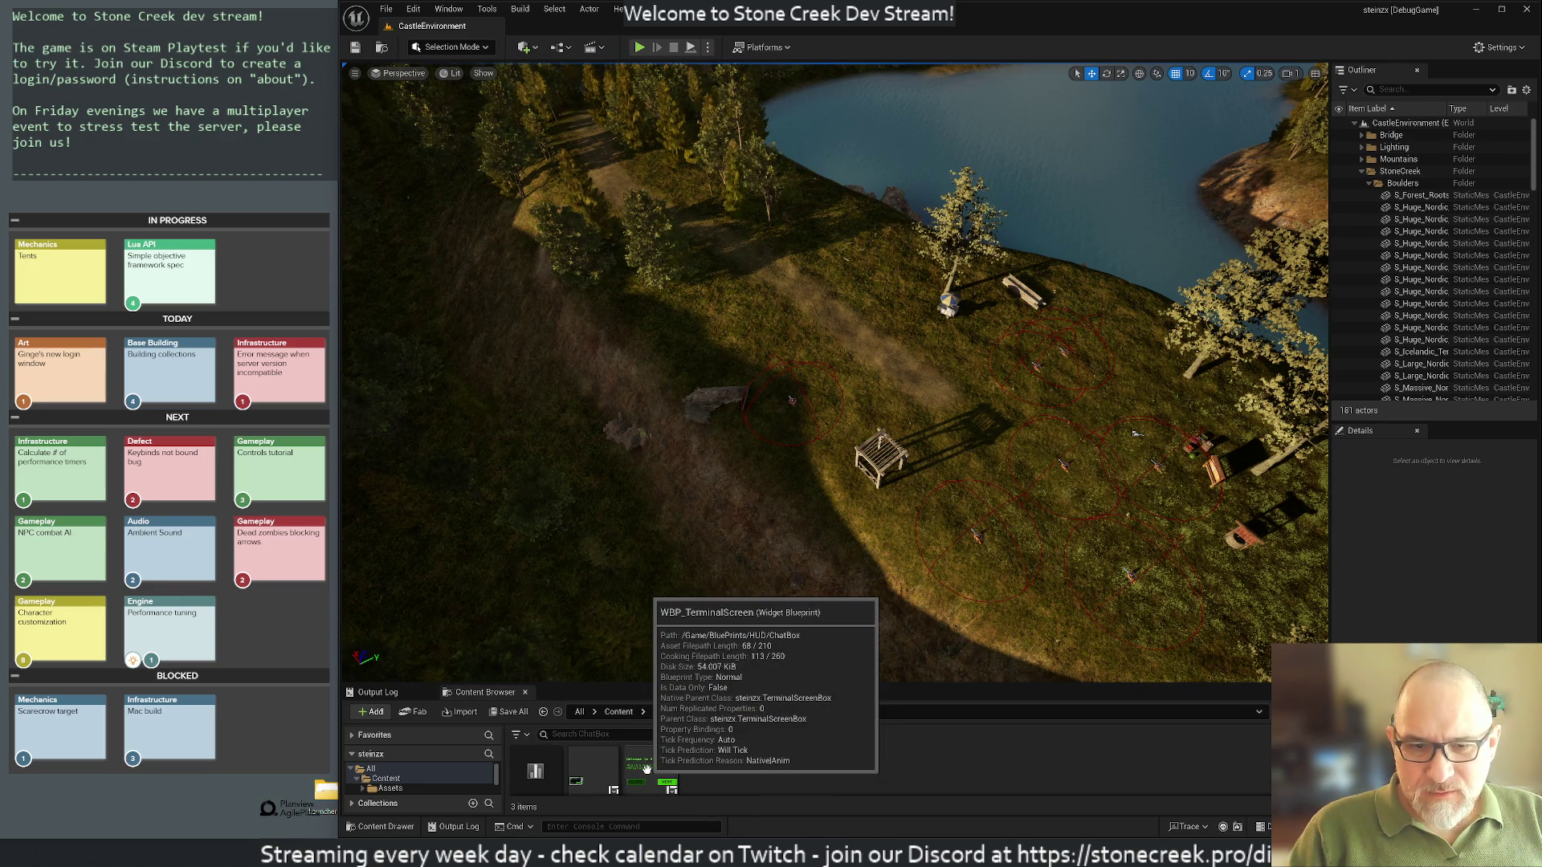
pyautogui.moveTo(956, 851)
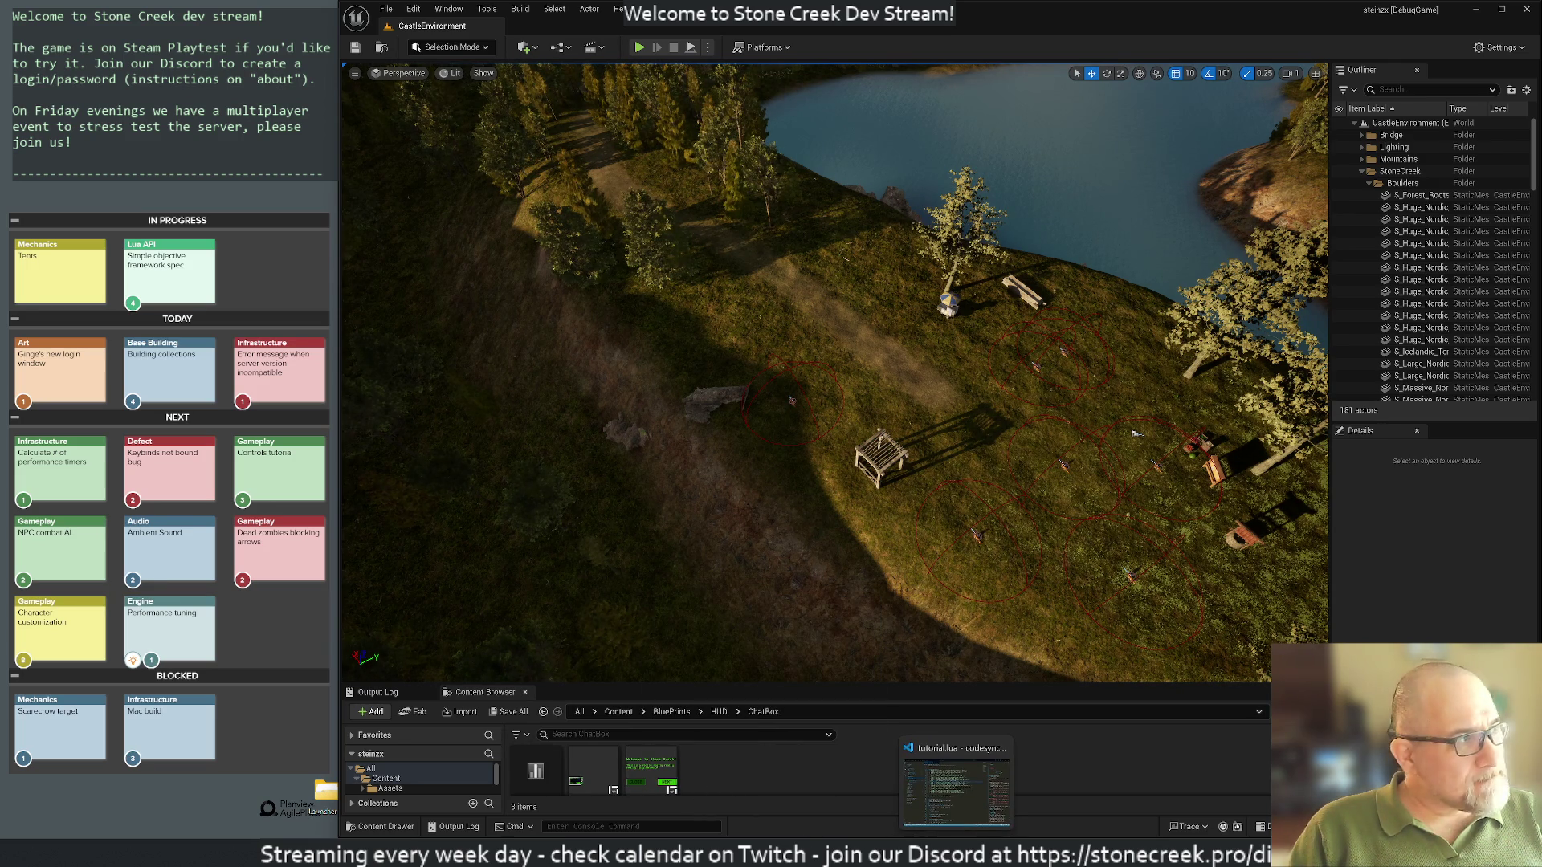
pyautogui.click(956, 791)
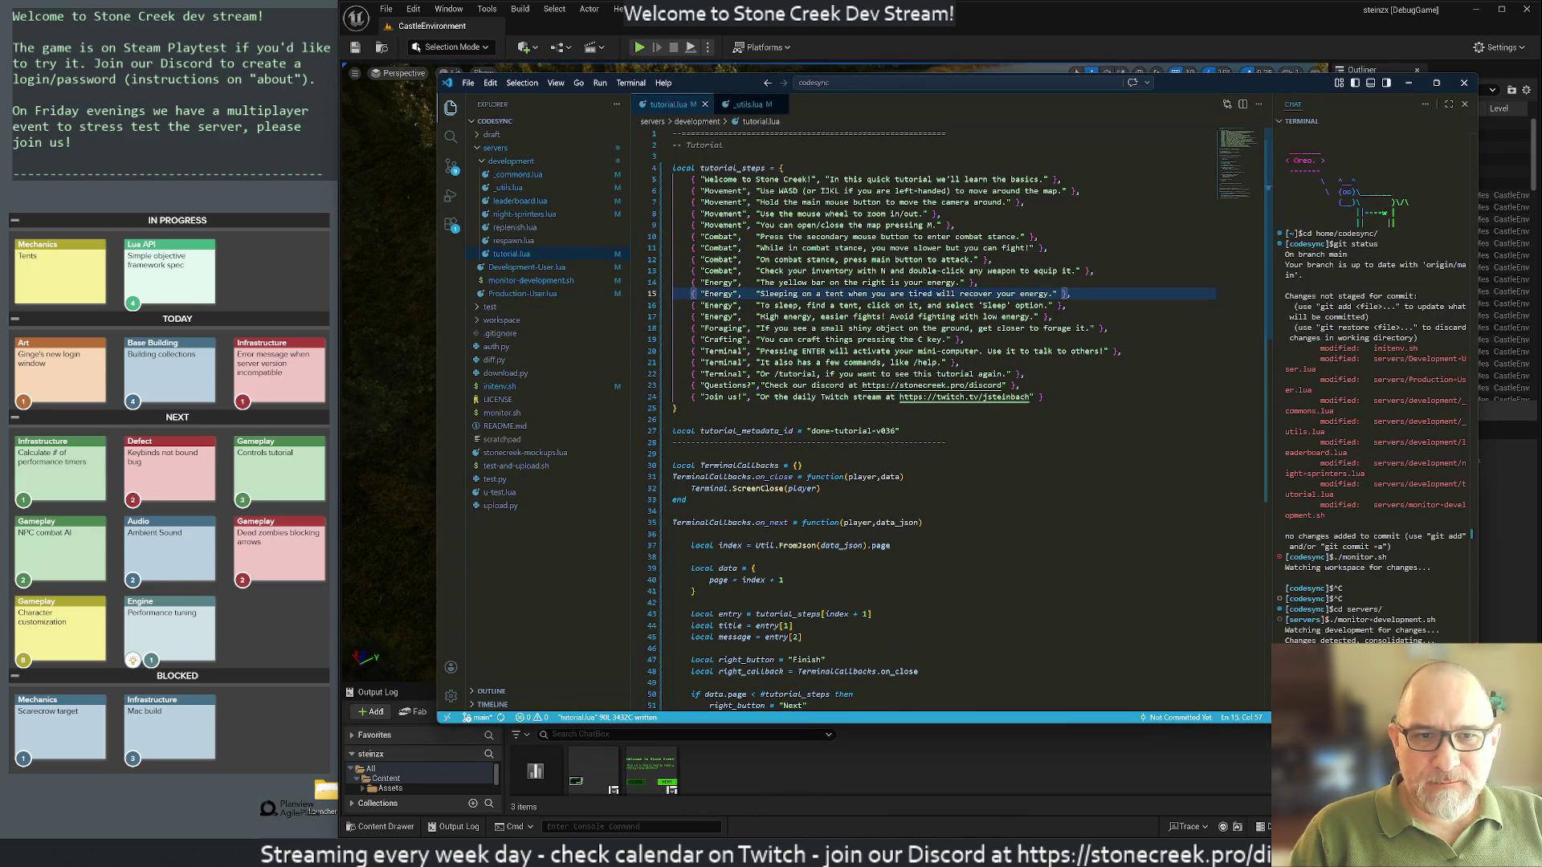
pyautogui.scroll(-3, 944, 401)
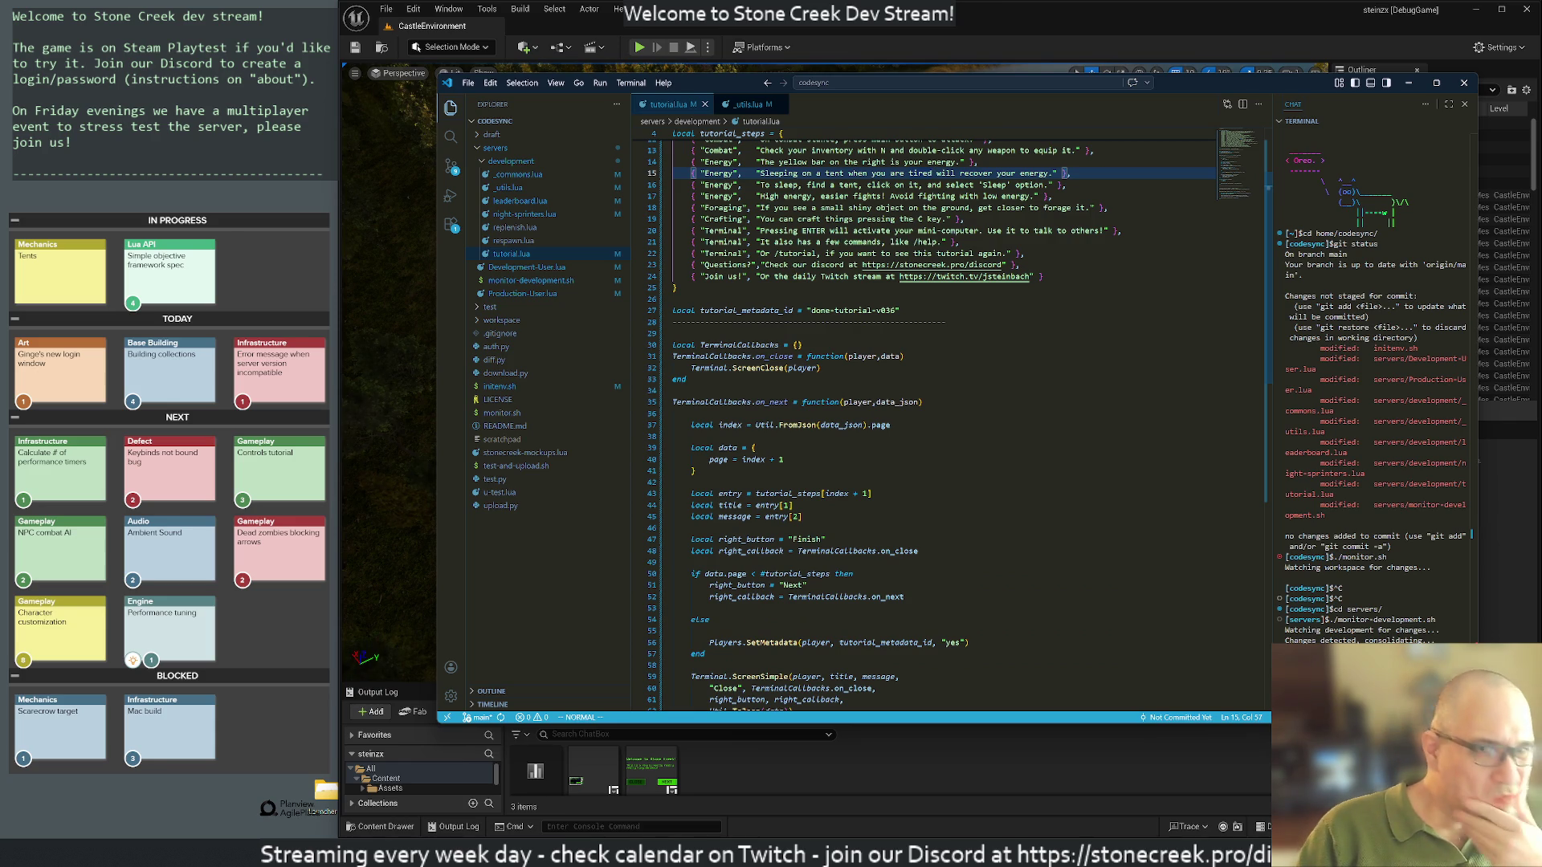
pyautogui.click(897, 310)
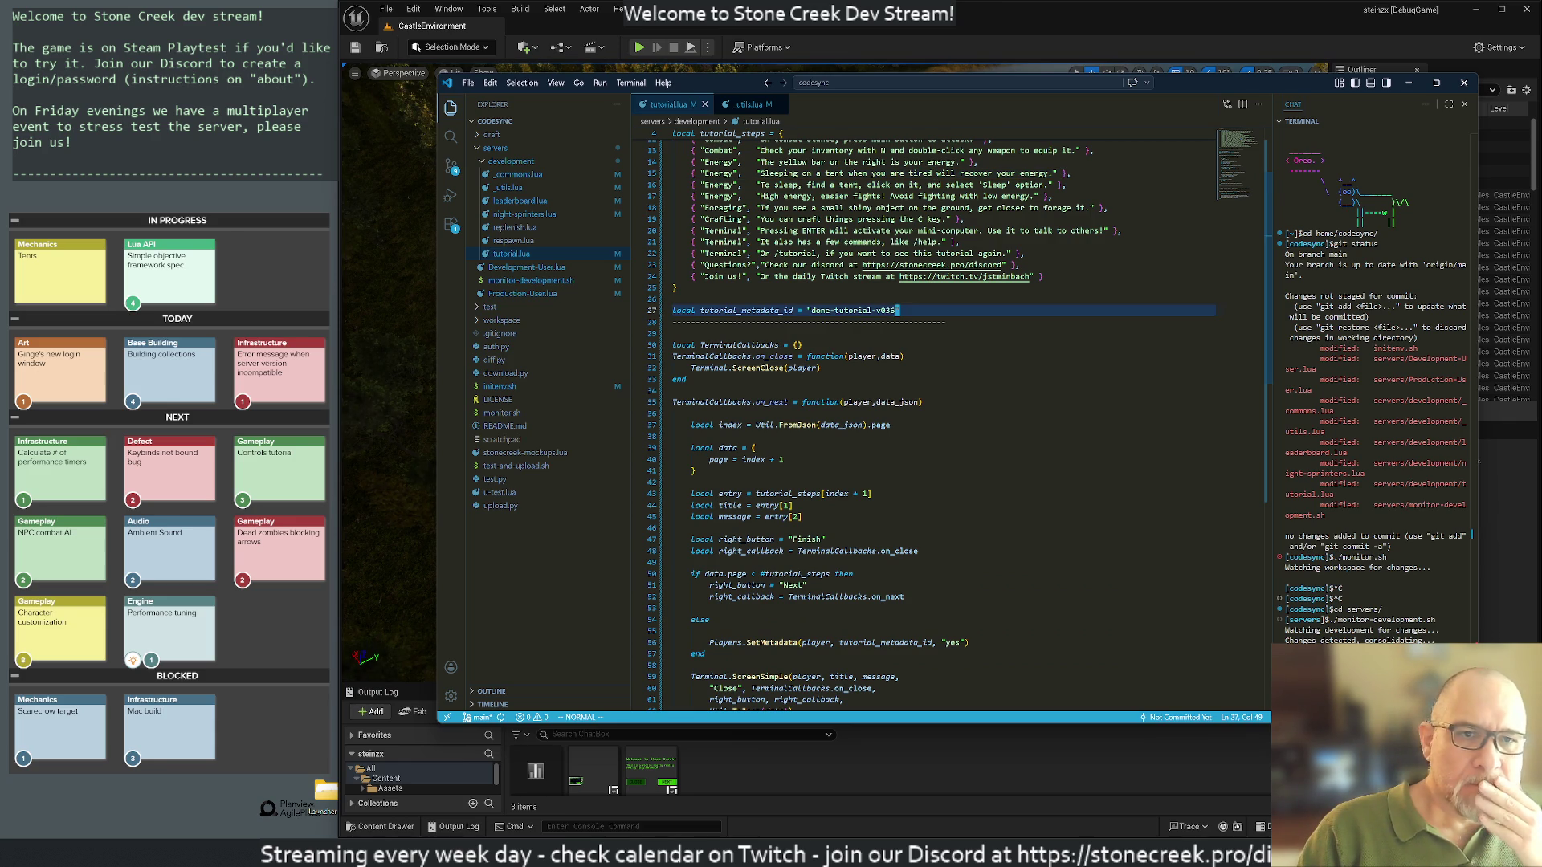
pyautogui.press('r')
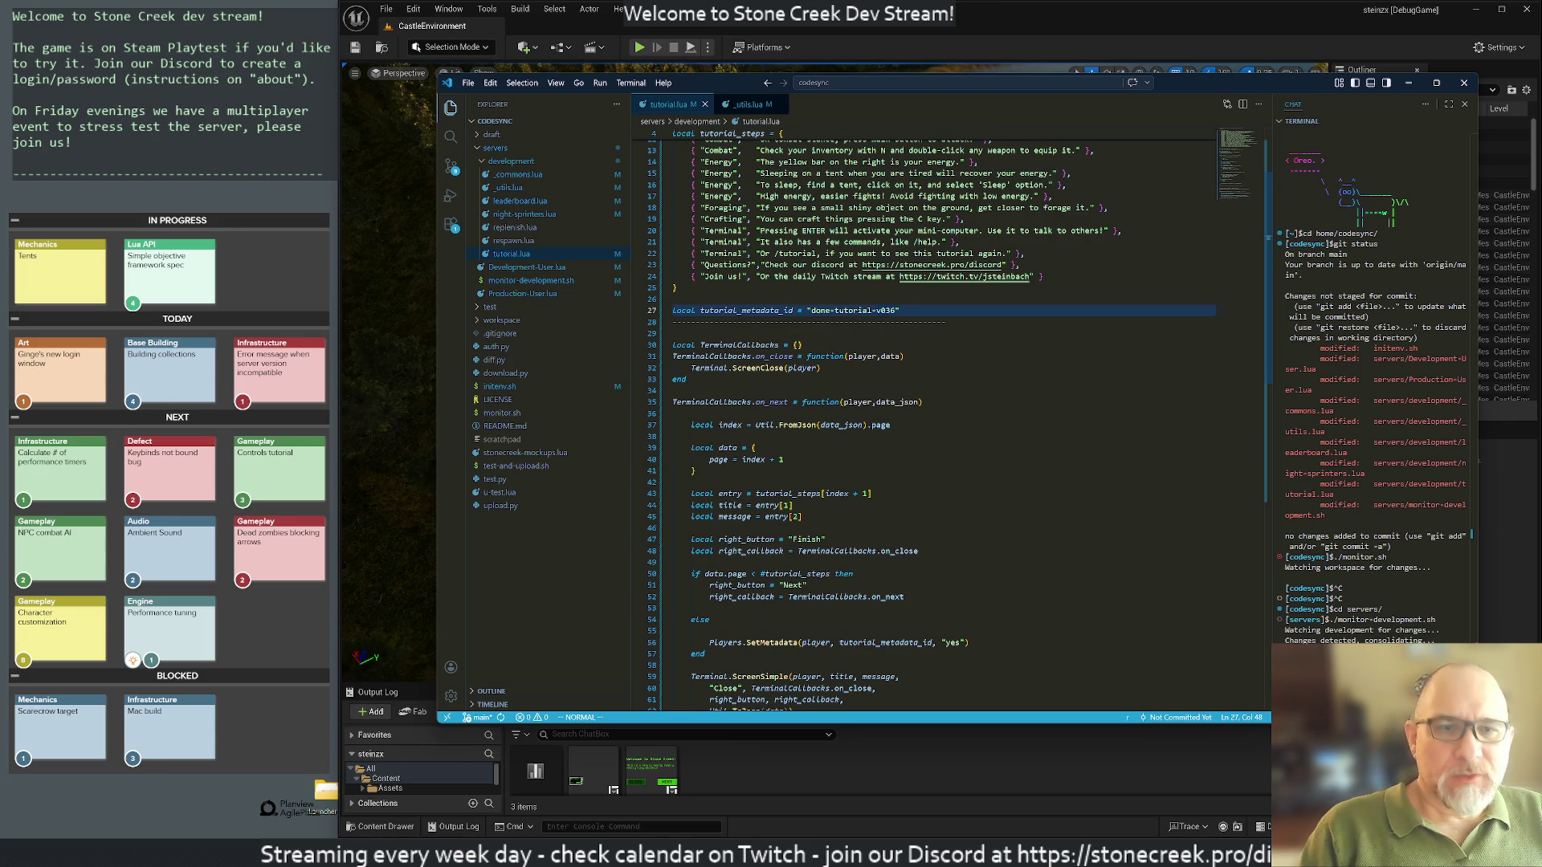
pyautogui.write('7')
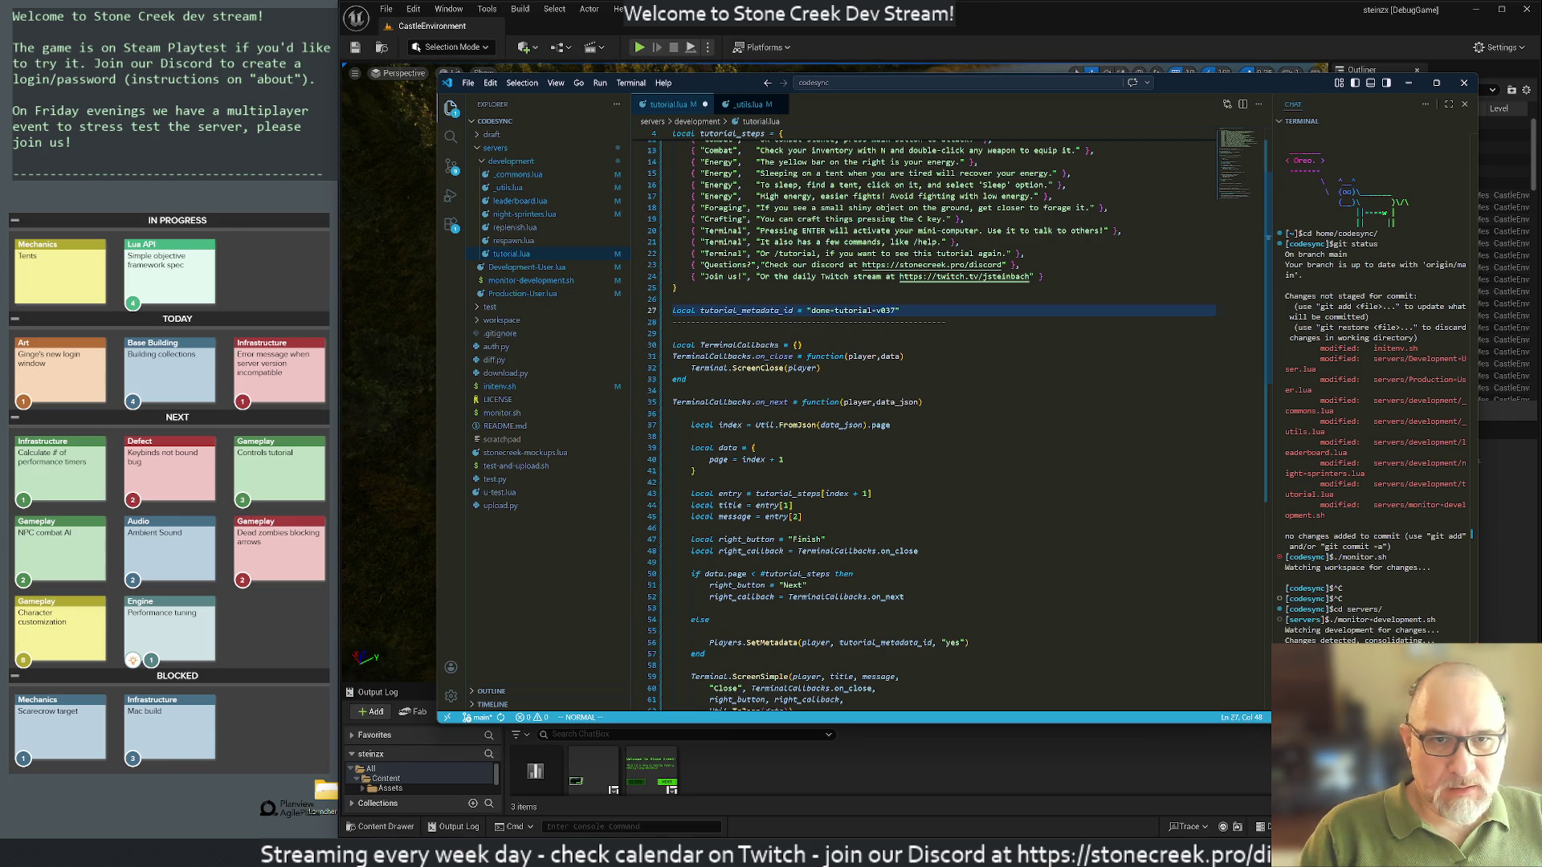
pyautogui.write('uj')
pyautogui.write('zt')
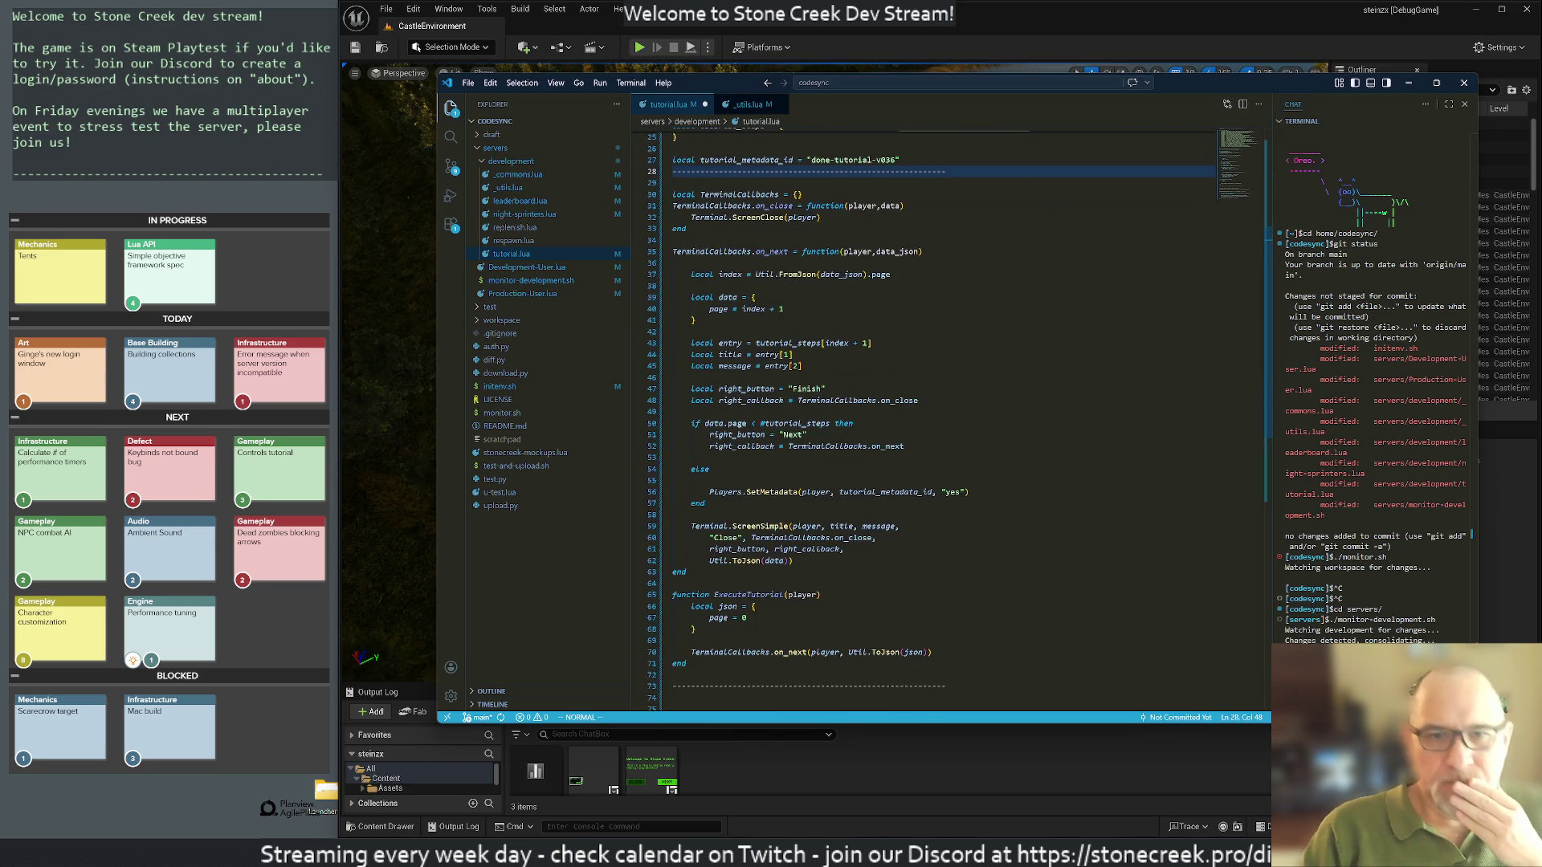
# Step: Scroll to the end of tutorial.lua and put the cursor on empty line 74 below the separator
pyautogui.scroll(-5, 923, 418)
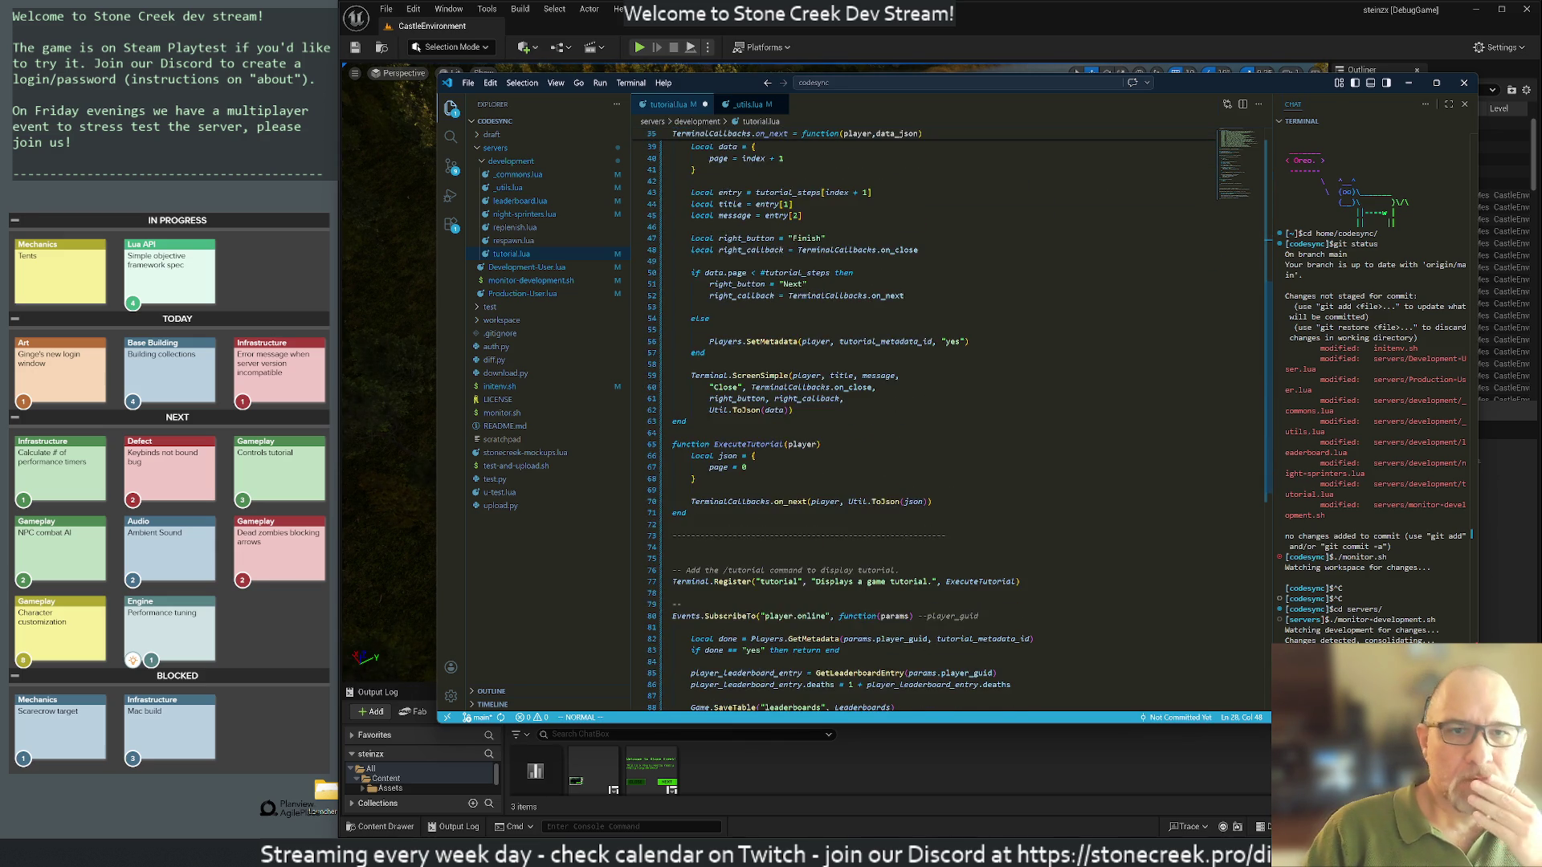
pyautogui.scroll(3, 923, 417)
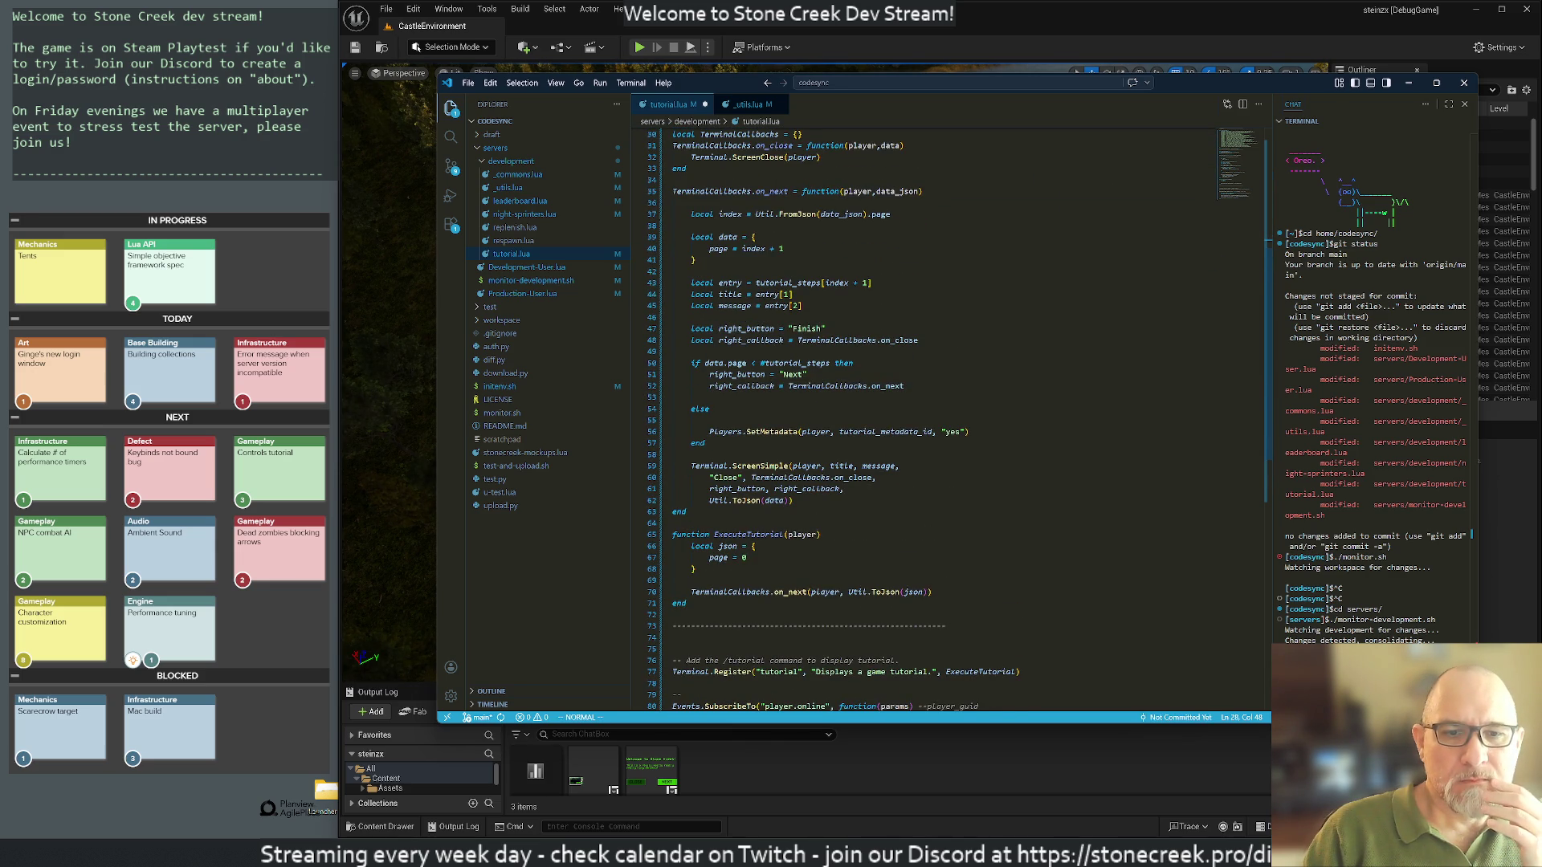
pyautogui.scroll(-8, 924, 418)
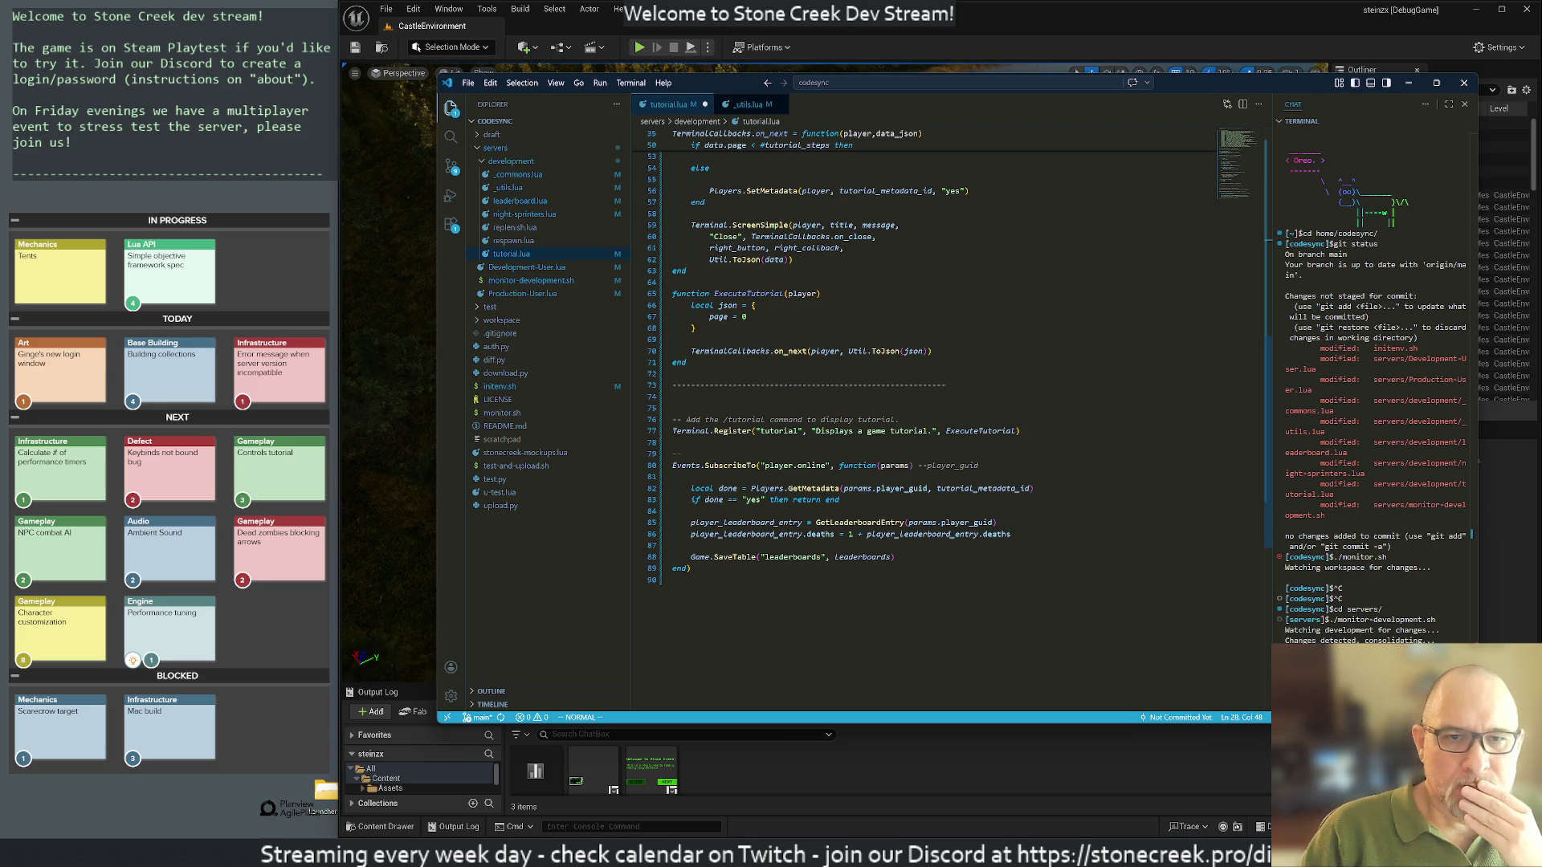
pyautogui.click(691, 419)
pyautogui.click(690, 396)
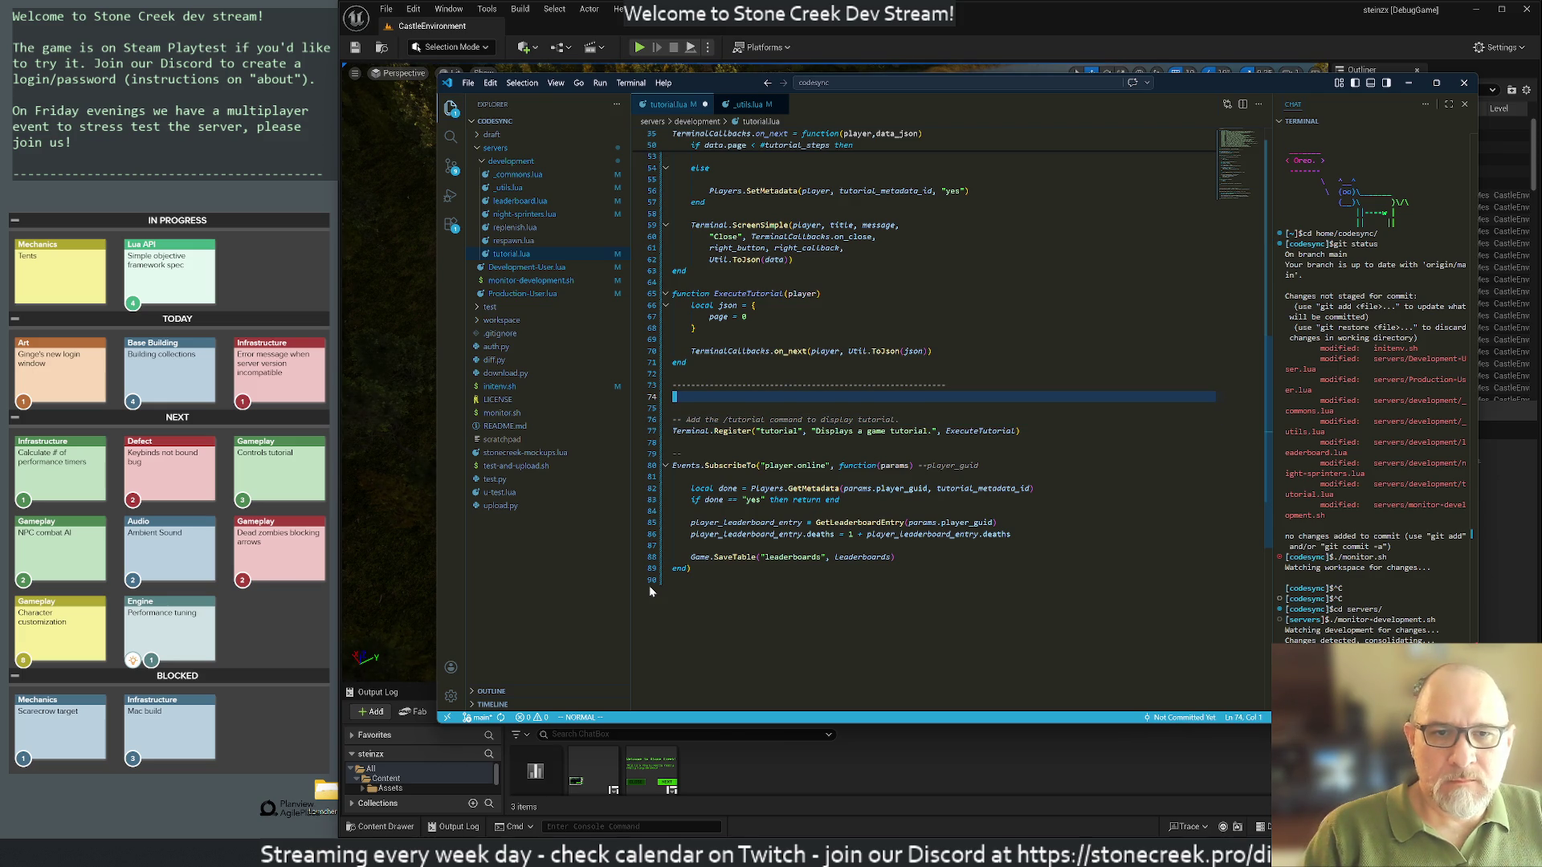
# Step: Delete the extra blank line before the /tutorial command comment
pyautogui.press('d')
pyautogui.press('d')
pyautogui.press('j')
pyautogui.press('j')
pyautogui.press('j')
pyautogui.press('j')
pyautogui.press('o')
pyautogui.press('Escape')
pyautogui.press('u')
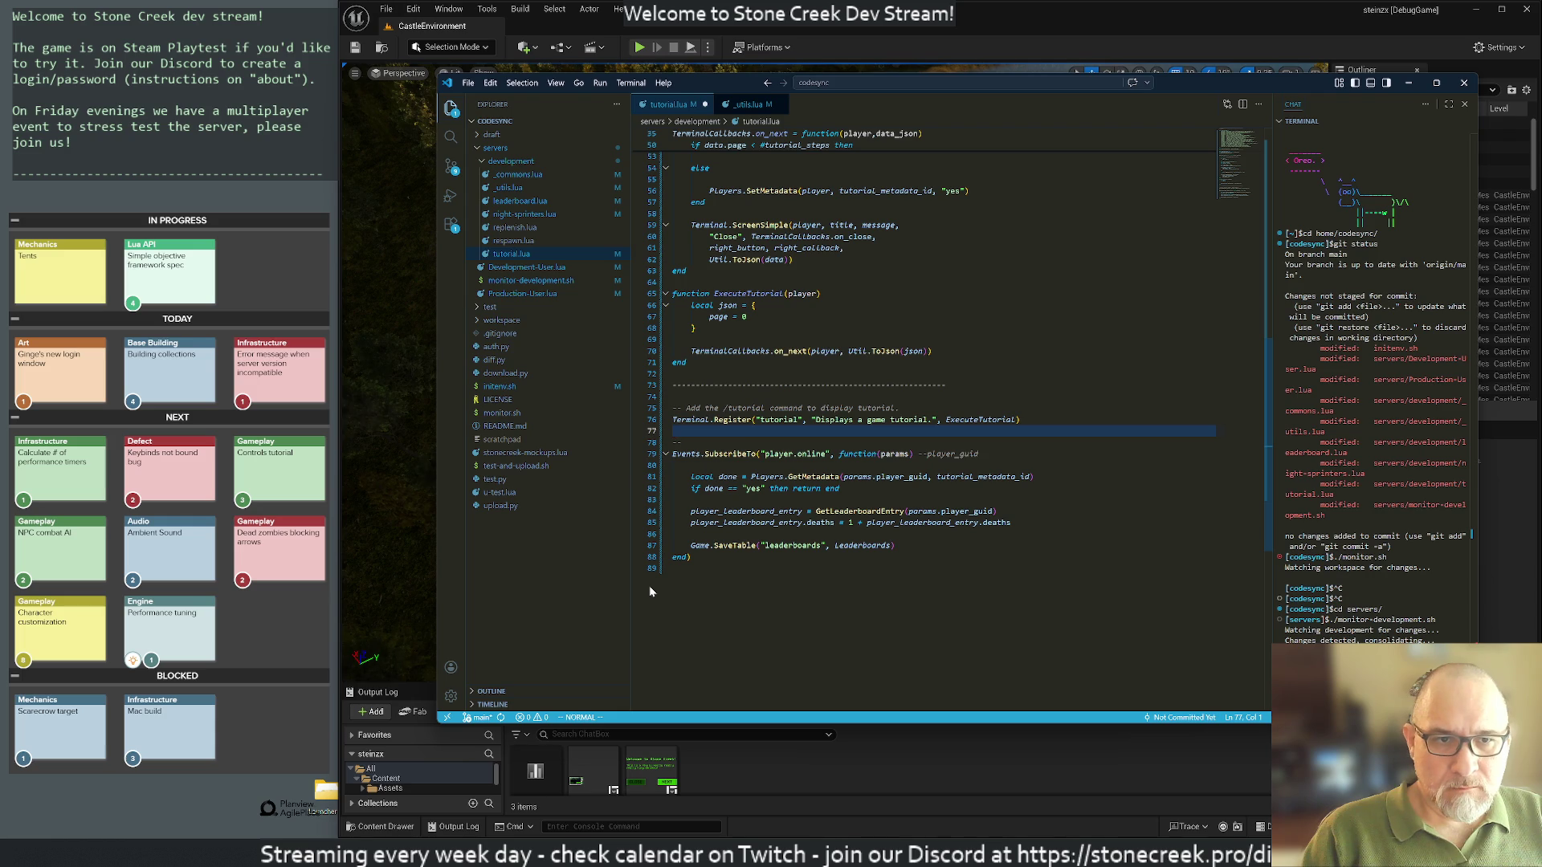
# Step: Go to the GetLeaderboardEntry call on line 84 and search for its other uses
pyautogui.press('j')
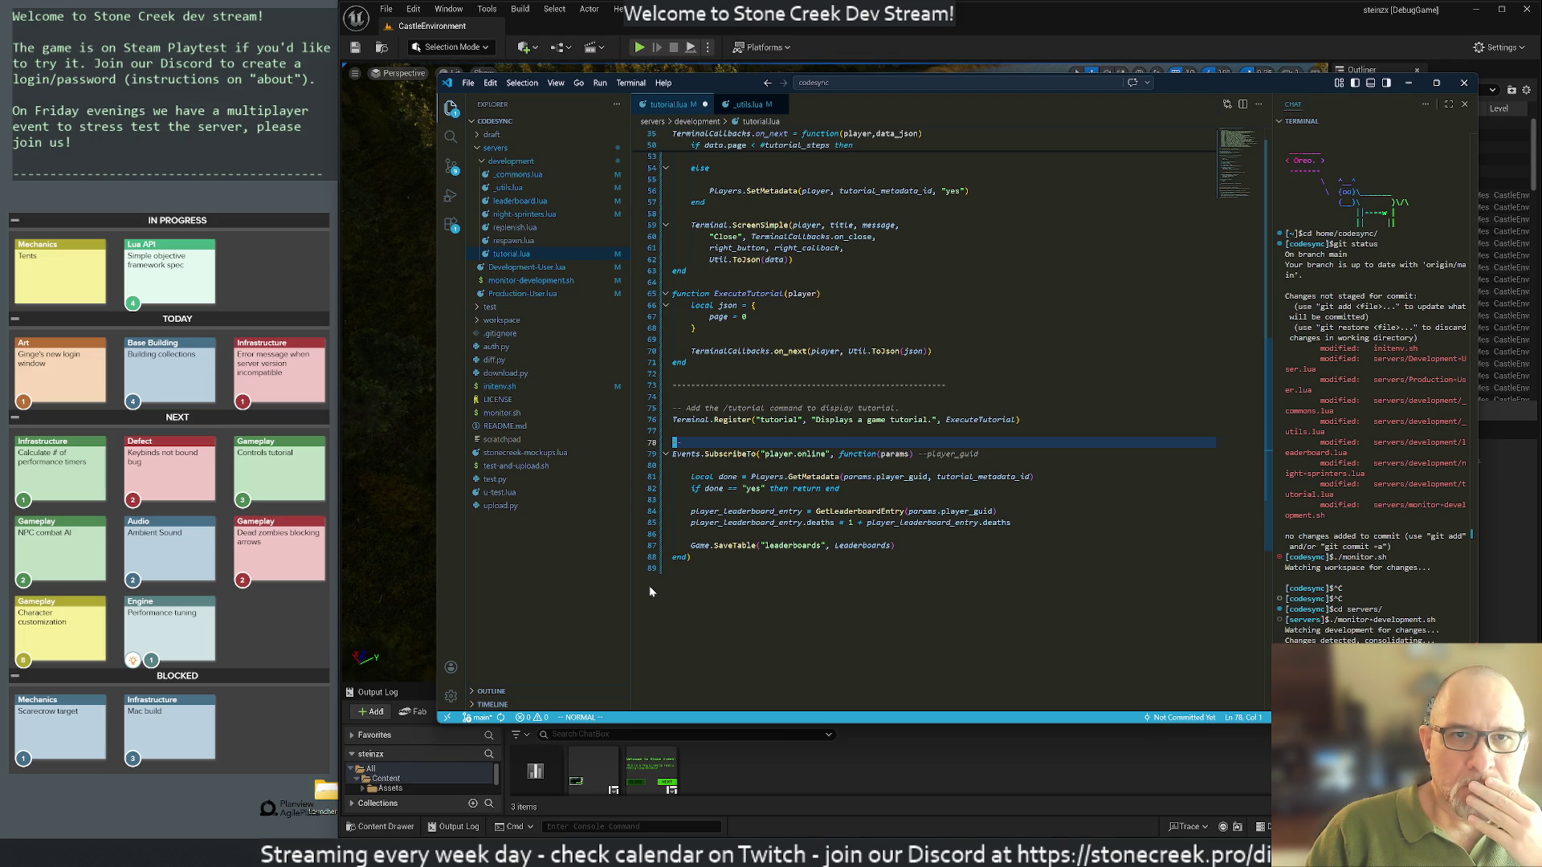
pyautogui.press('j')
pyautogui.press('j')
pyautogui.press('j')
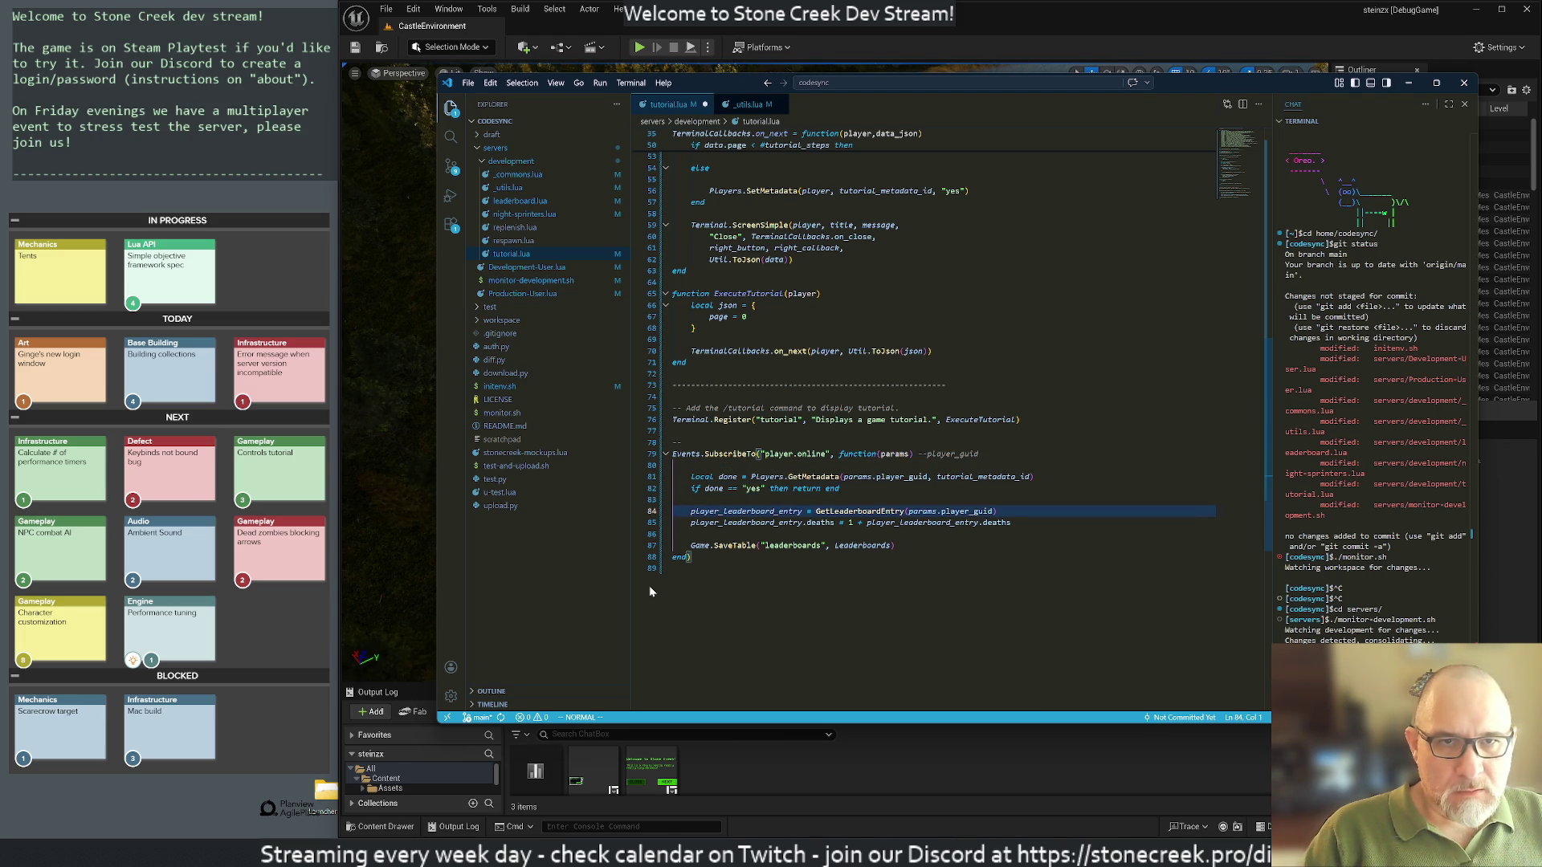
pyautogui.press('w')
pyautogui.press('w')
pyautogui.press('w')
pyautogui.press('b')
pyautogui.press('*')
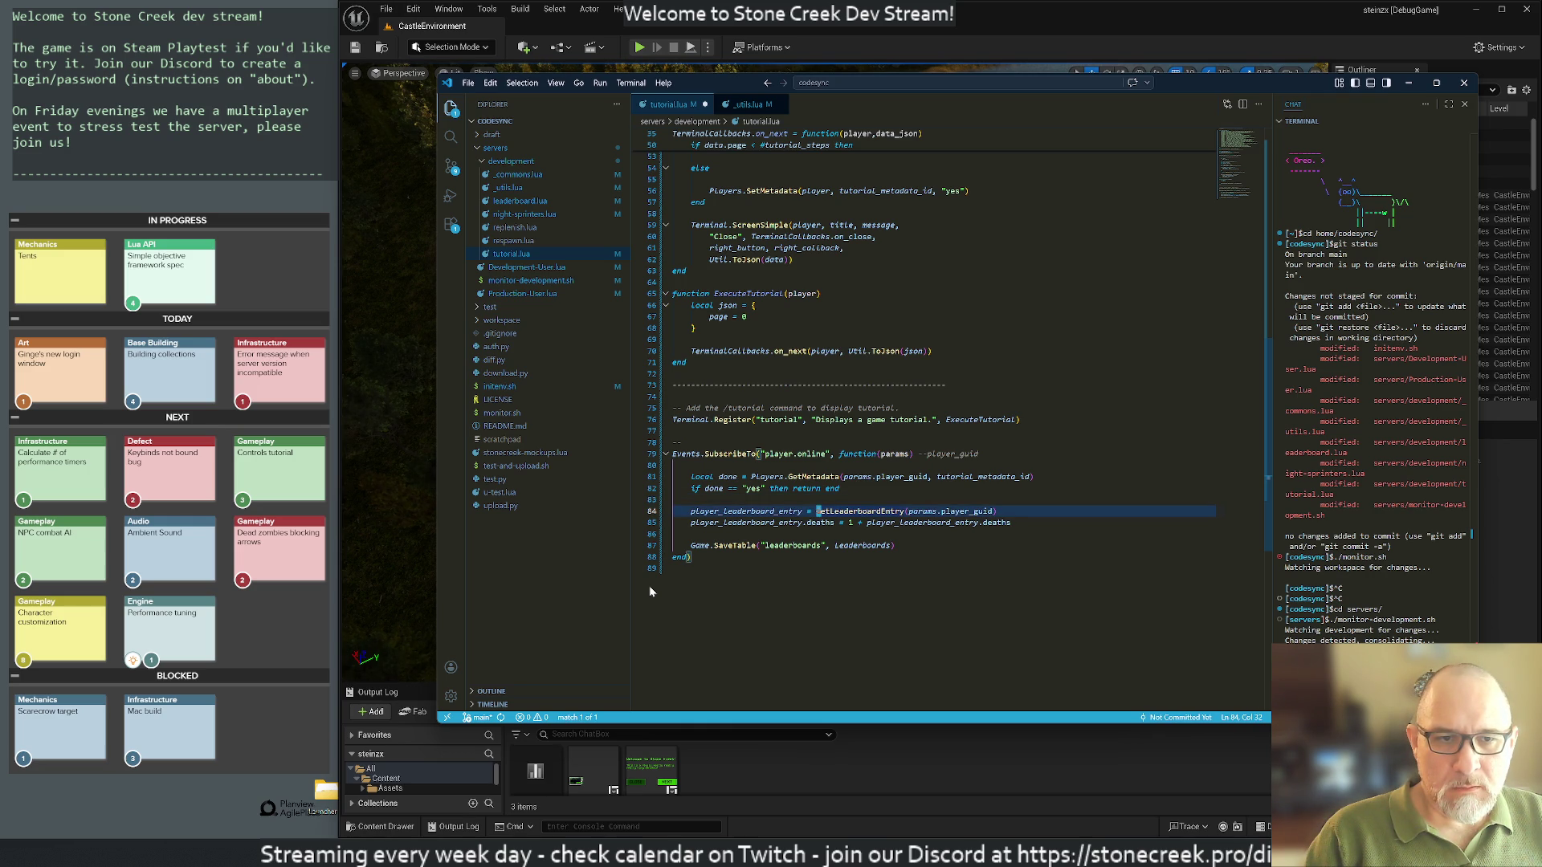
# Step: Delete the two player_leaderboard_entry lines and Game.SaveTable, opening a new line after the early return
pyautogui.hotkey('shift', 'd')
pyautogui.press('2')
pyautogui.press('d')
pyautogui.press('d')
pyautogui.press('d')
pyautogui.press('d')
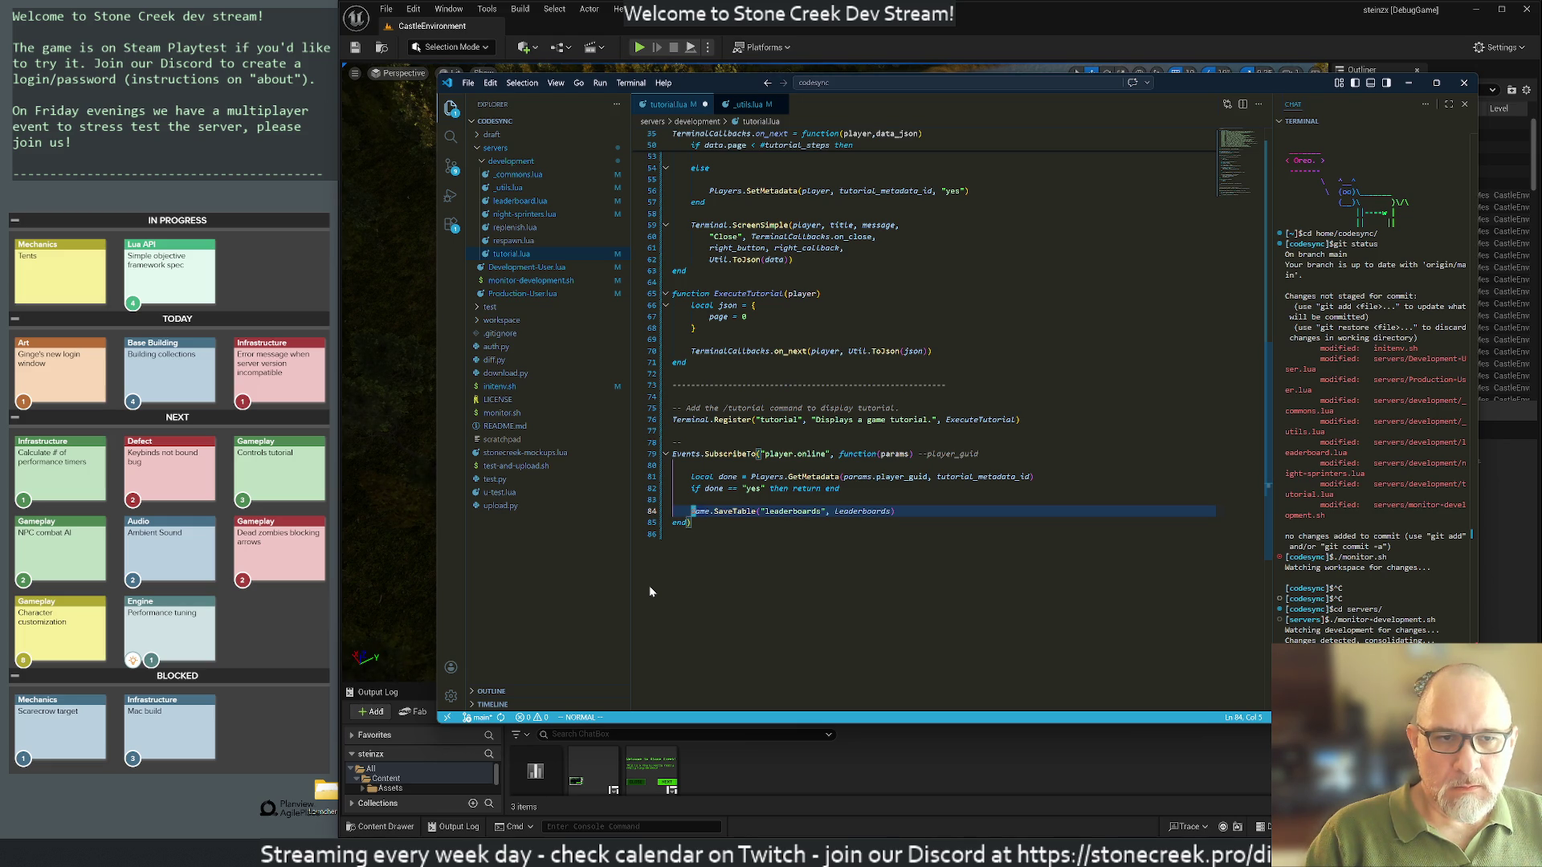
pyautogui.press('d')
pyautogui.press('d')
pyautogui.press('k')
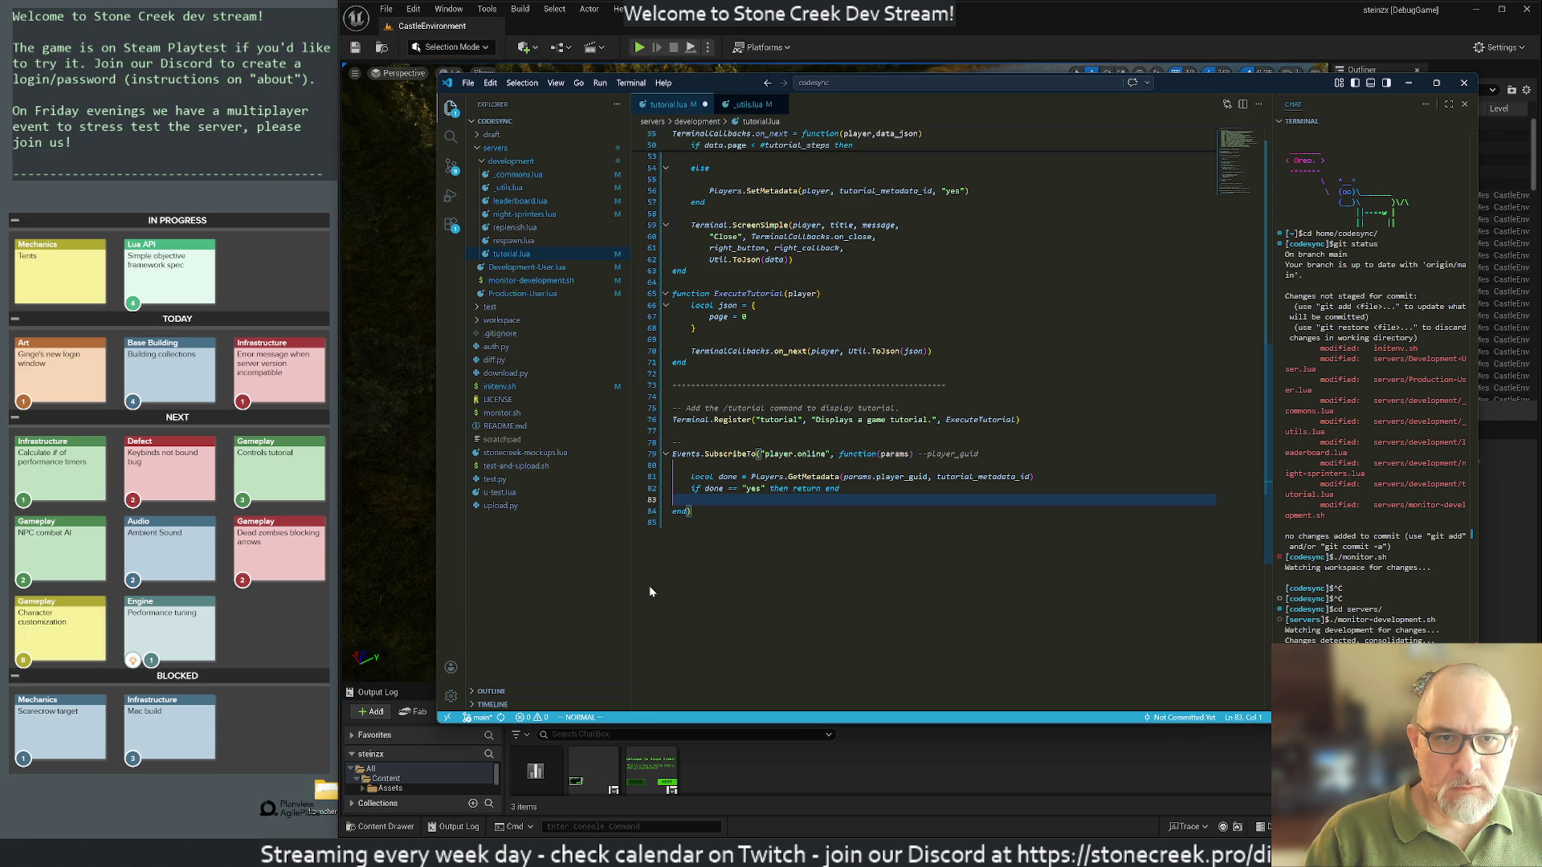
pyautogui.press('o')
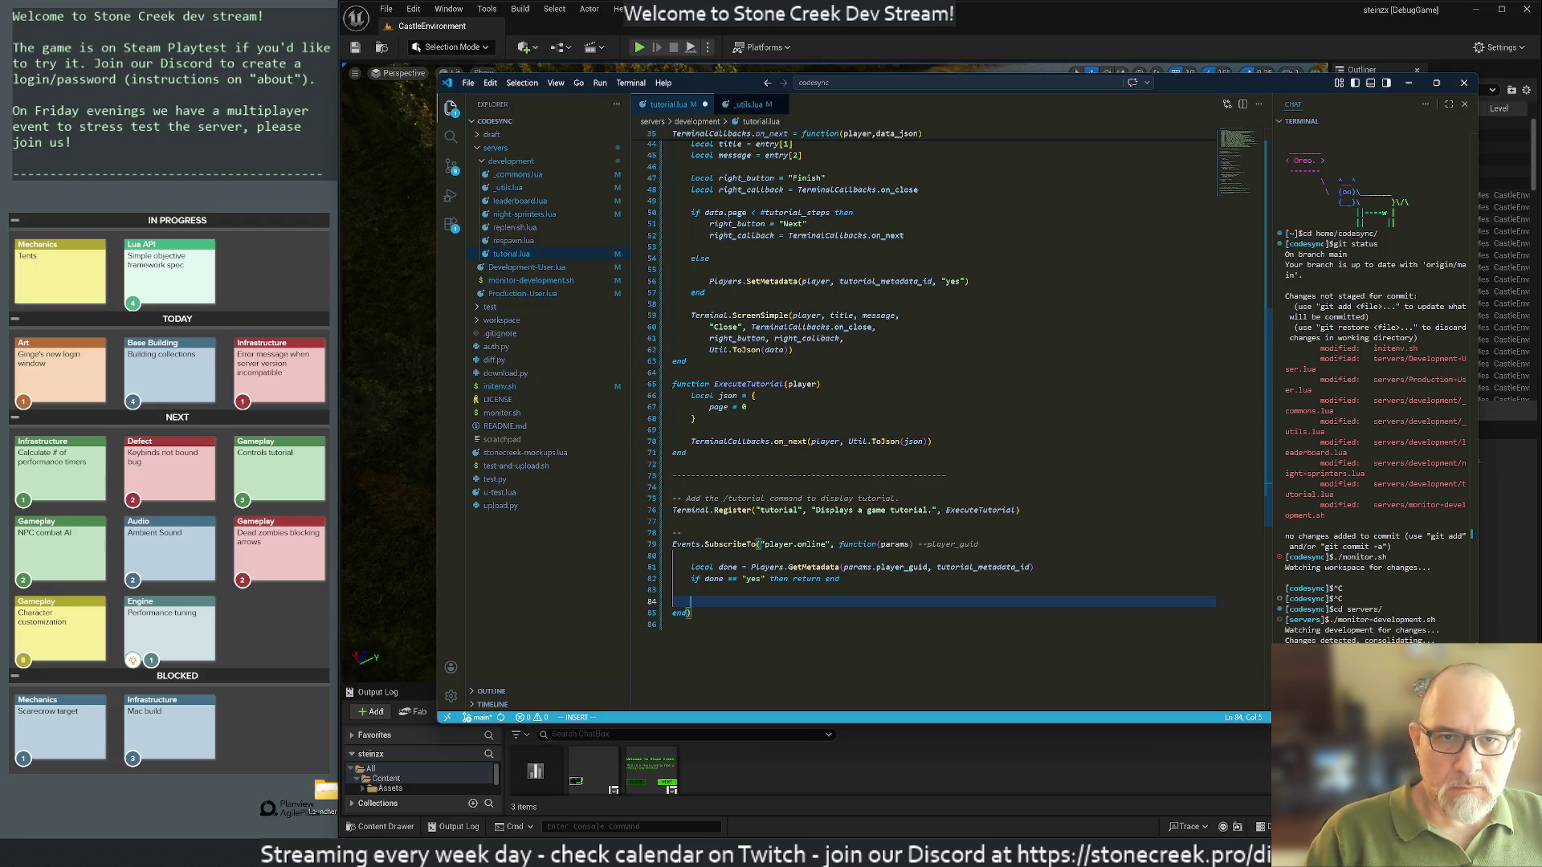
# Step: Undo the stray line of k's and delete the blank lines around else
pyautogui.write('kkkkkkkkkkkkkkk')
pyautogui.press('Escape')
pyautogui.press('u')
pyautogui.press('k')
pyautogui.press('k')
pyautogui.press('k')
pyautogui.press('d')
pyautogui.press('d')
pyautogui.press('j')
pyautogui.press('d')
pyautogui.press('d')
pyautogui.press('j')
pyautogui.press('j')
pyautogui.press('j')
pyautogui.press('j')
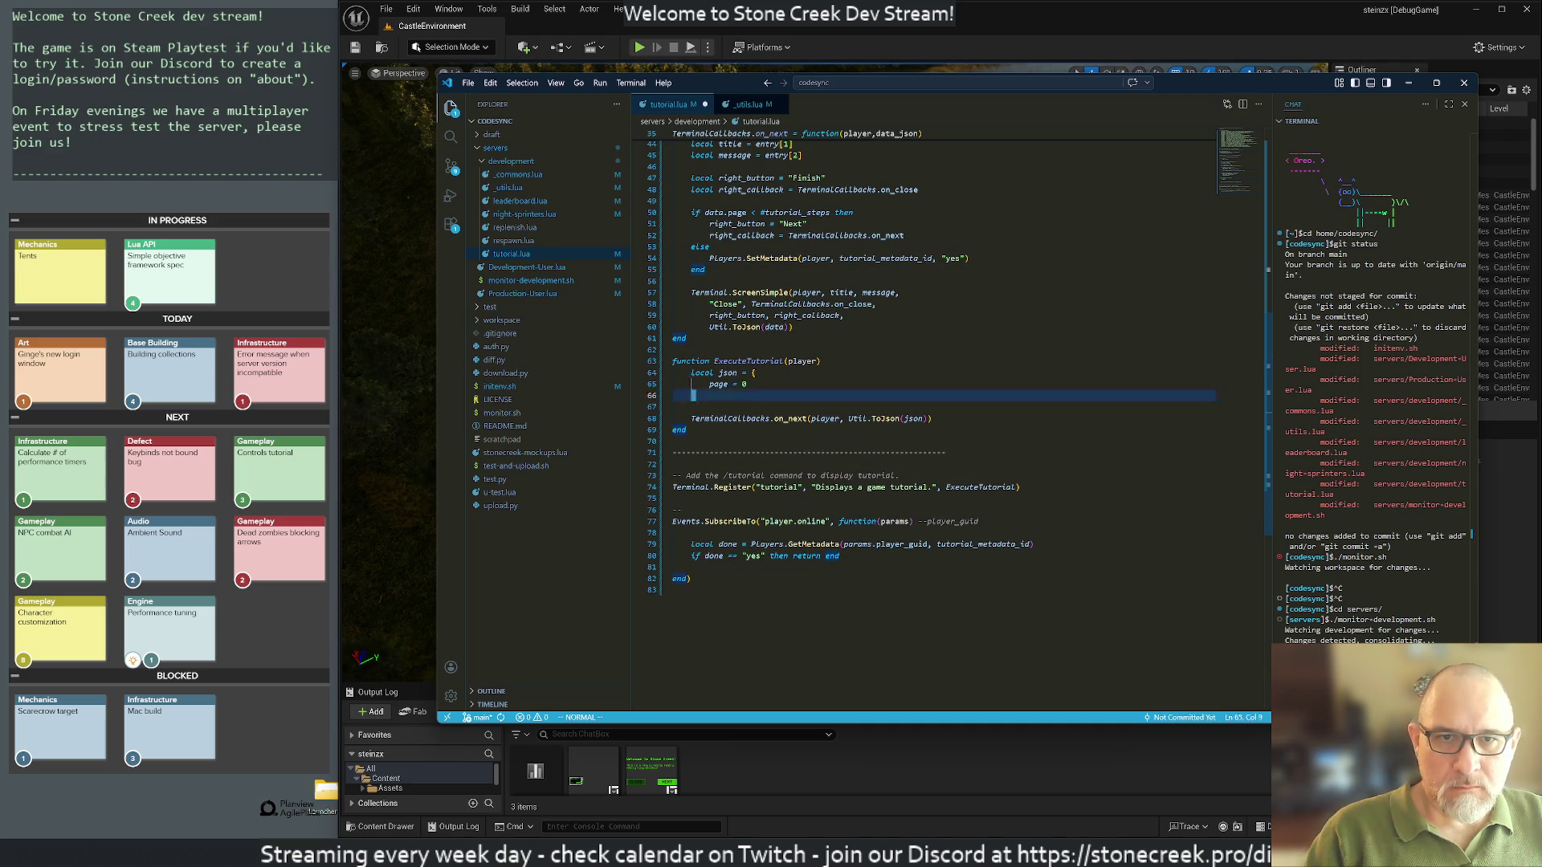
pyautogui.press('l')
pyautogui.press('l')
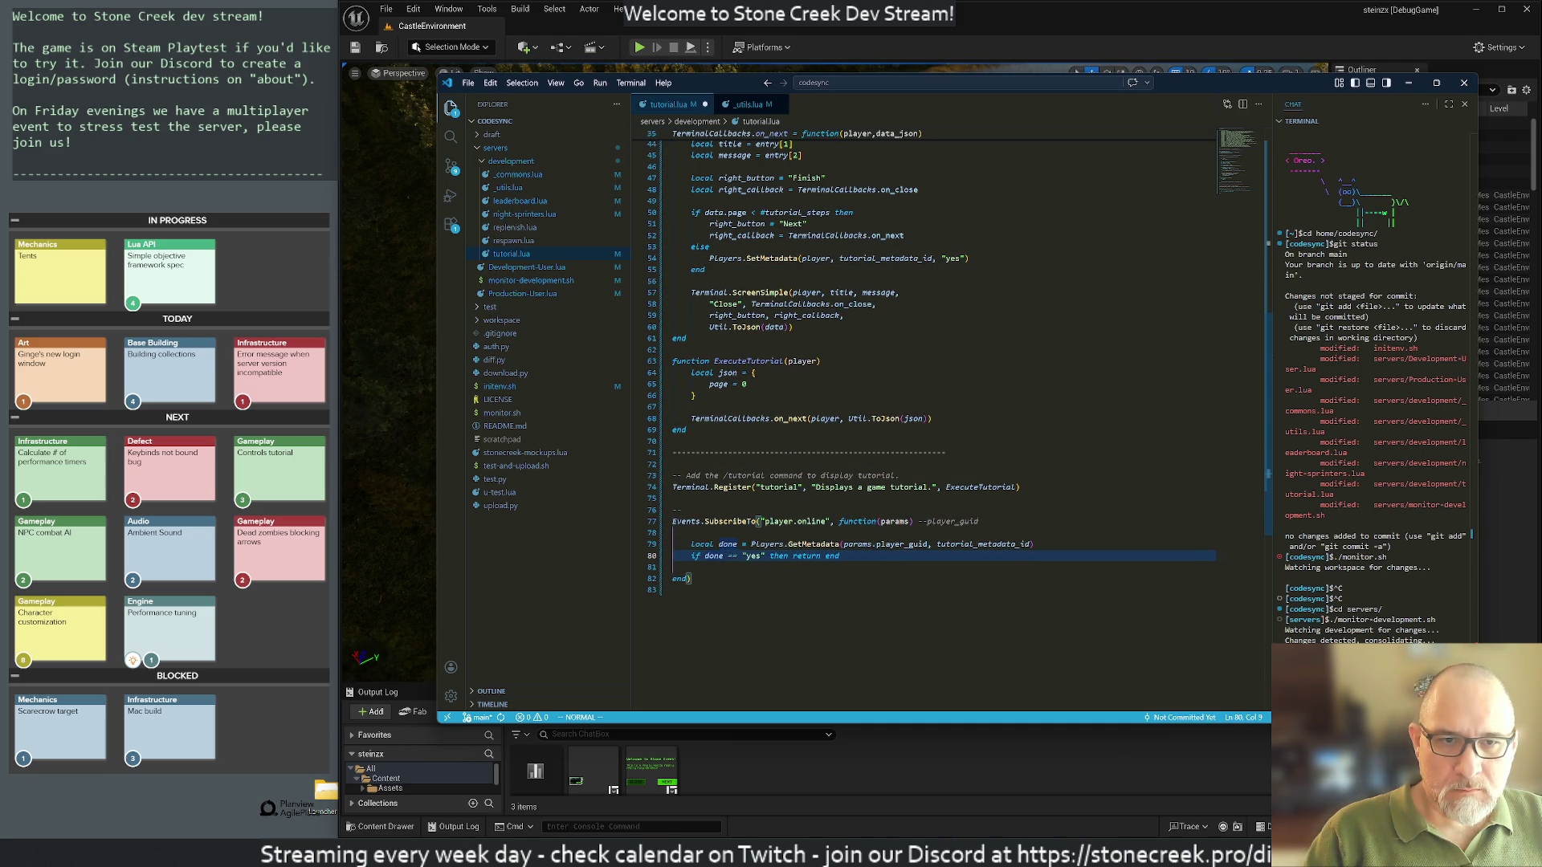
pyautogui.press('j')
# Step: Add ExecuteTutorial(params.player_guid) below the if done line
pyautogui.press('o')
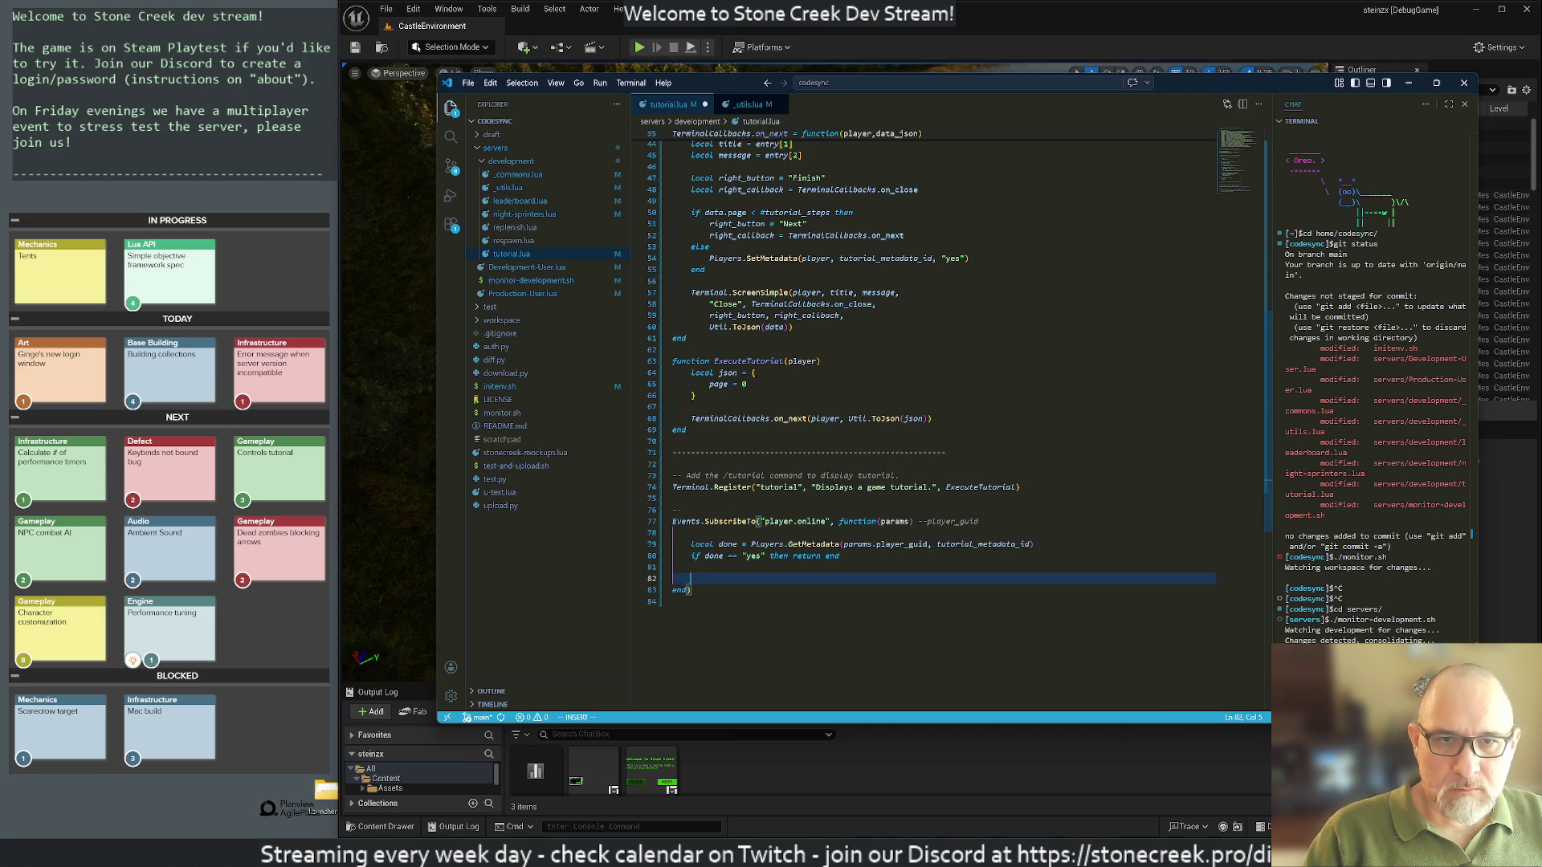
pyautogui.write('Exec')
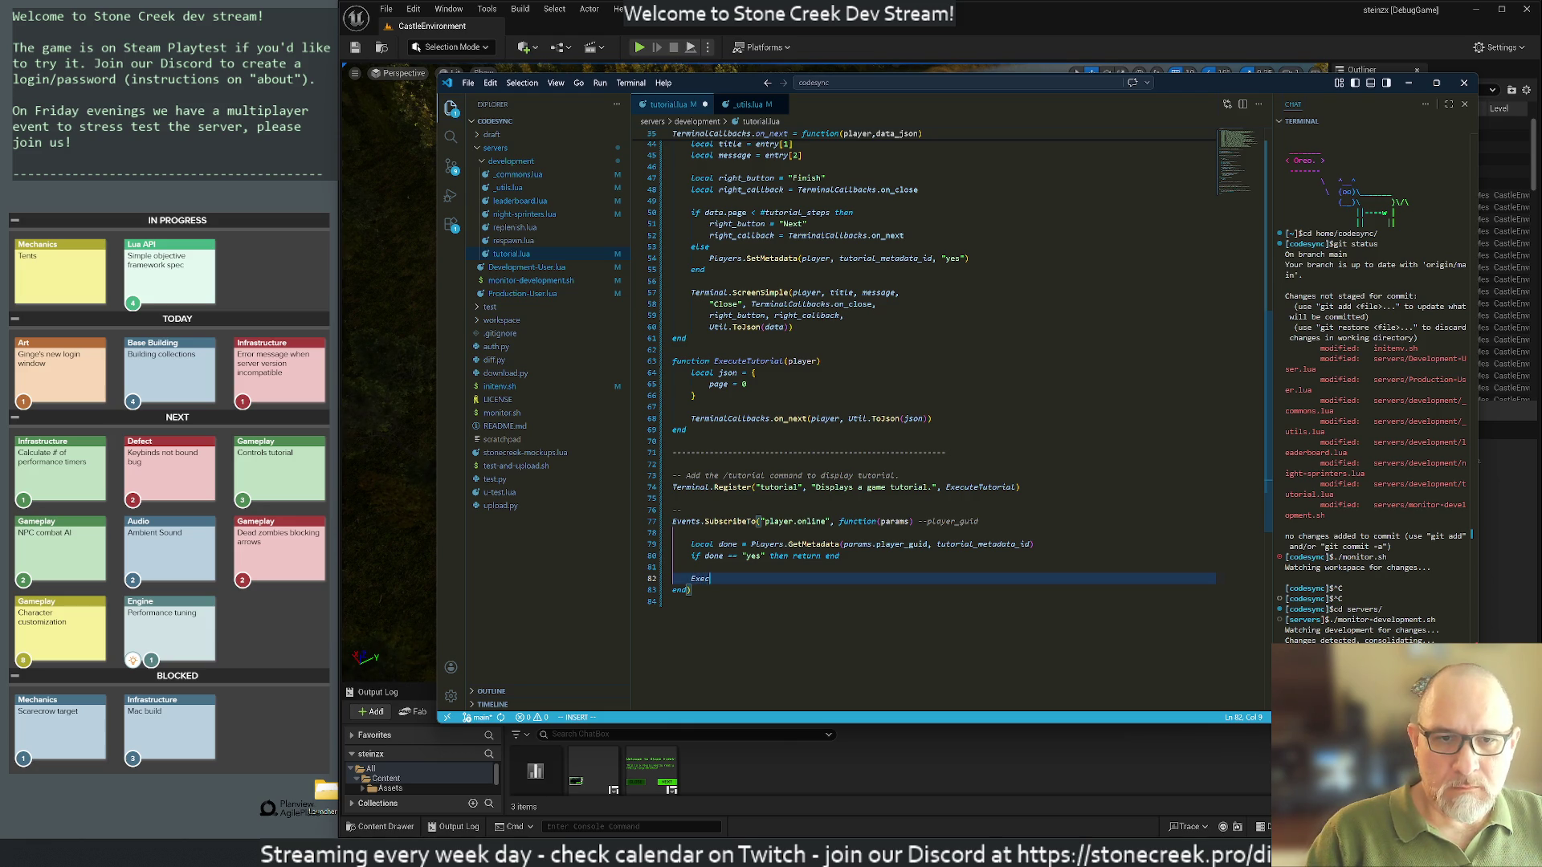
pyautogui.write('uteTutorial(')
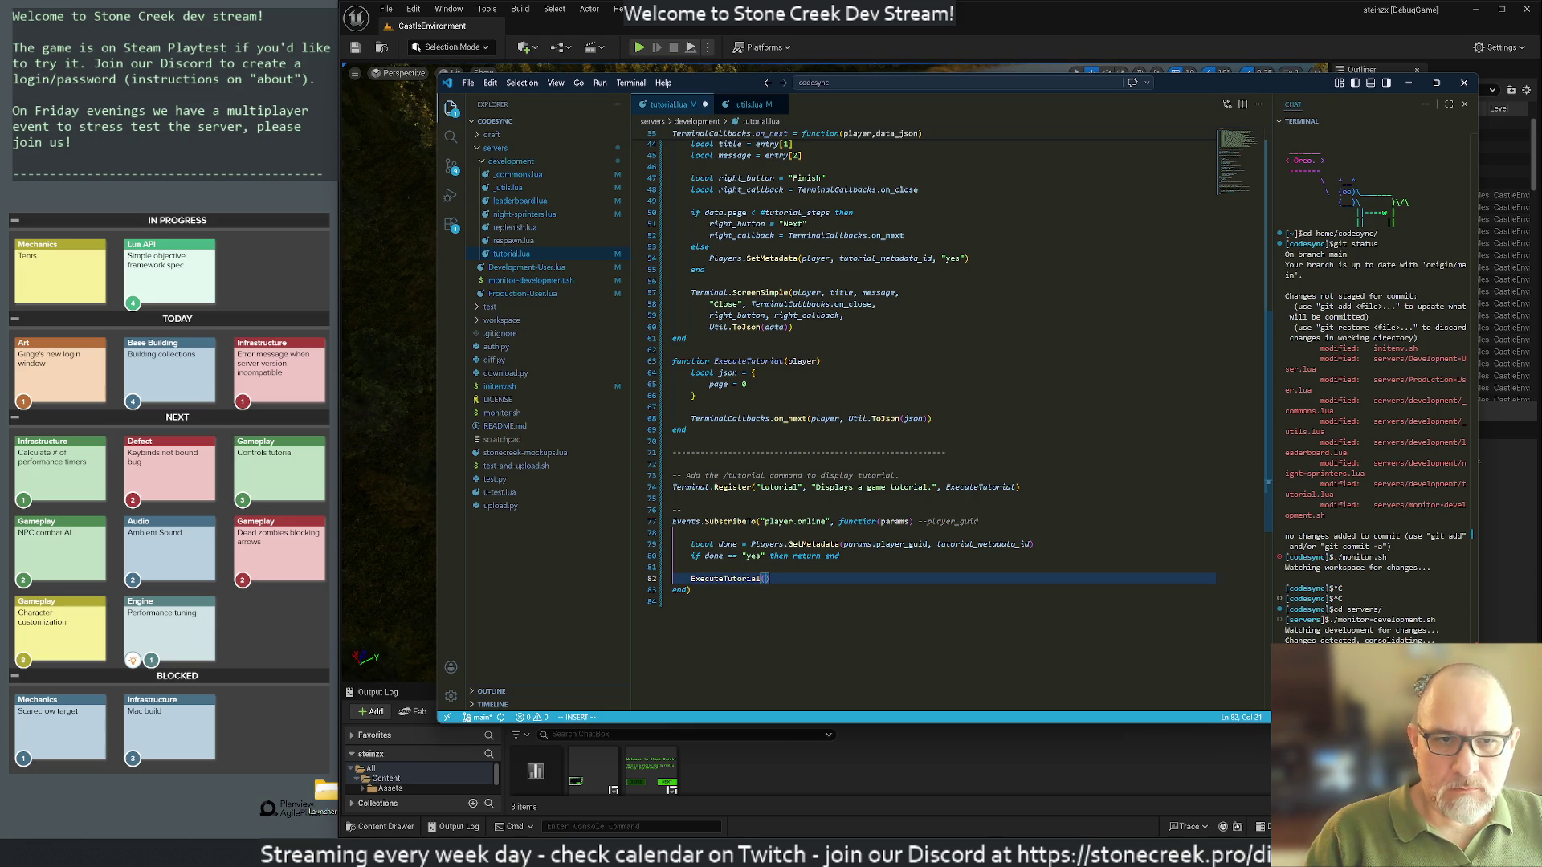
pyautogui.write('params.player_')
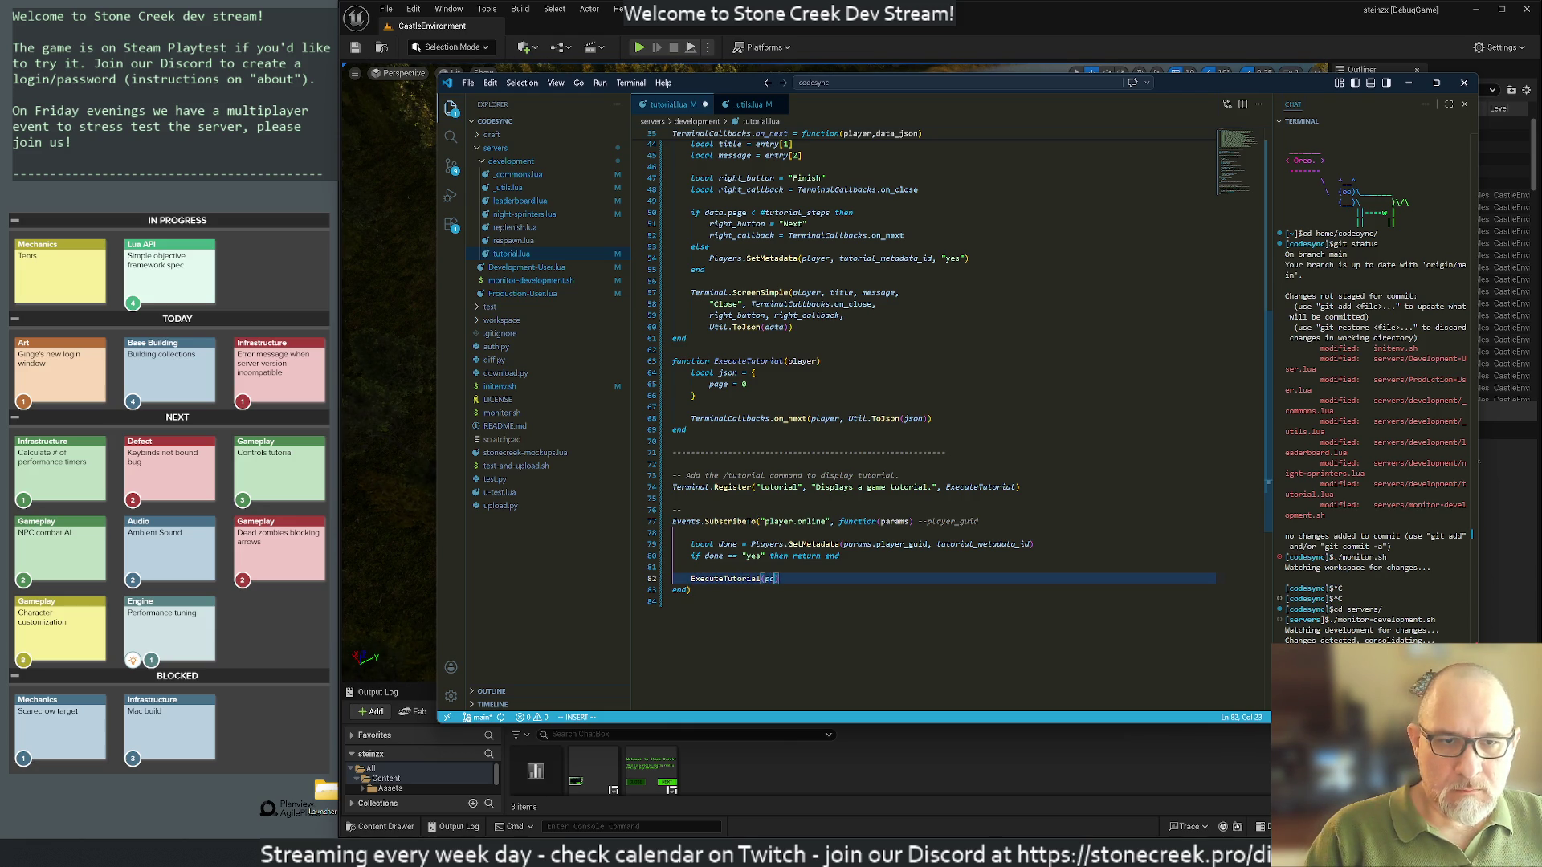
pyautogui.write('guid')
pyautogui.press('Escape')
pyautogui.press('j')
# Step: Remove the --player_guid comment from the player.online handler line
pyautogui.press('k')
pyautogui.press('k')
pyautogui.press('k')
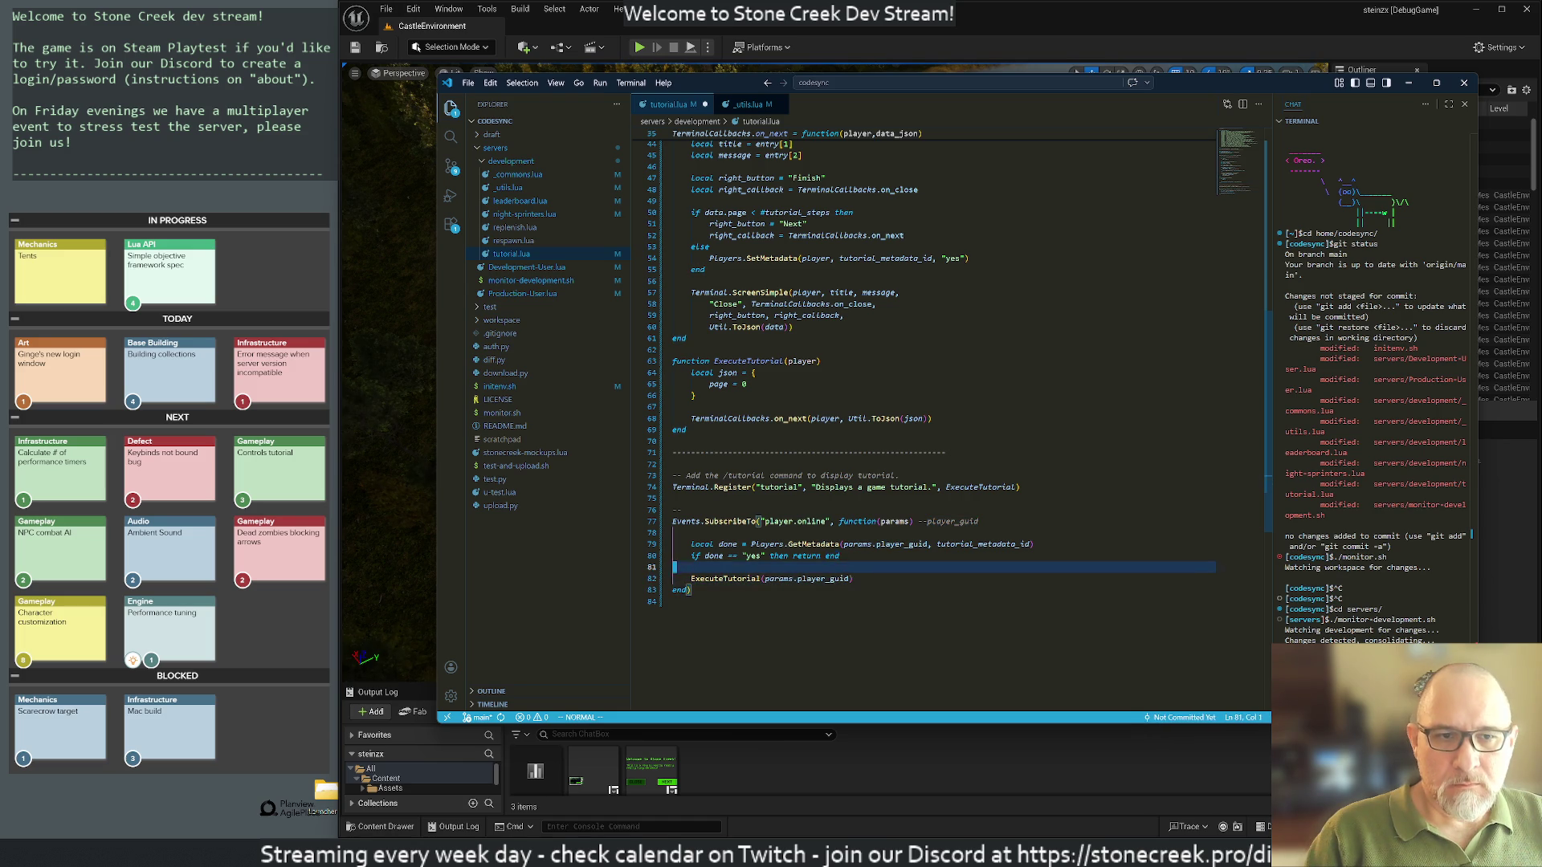
pyautogui.press('w')
pyautogui.press('%')
pyautogui.press('l')
pyautogui.press('D')
pyautogui.press('o')
# Step: Save tutorial.lua with :w and return to the Unreal level
pyautogui.press('j')
pyautogui.press('j')
pyautogui.press('$')
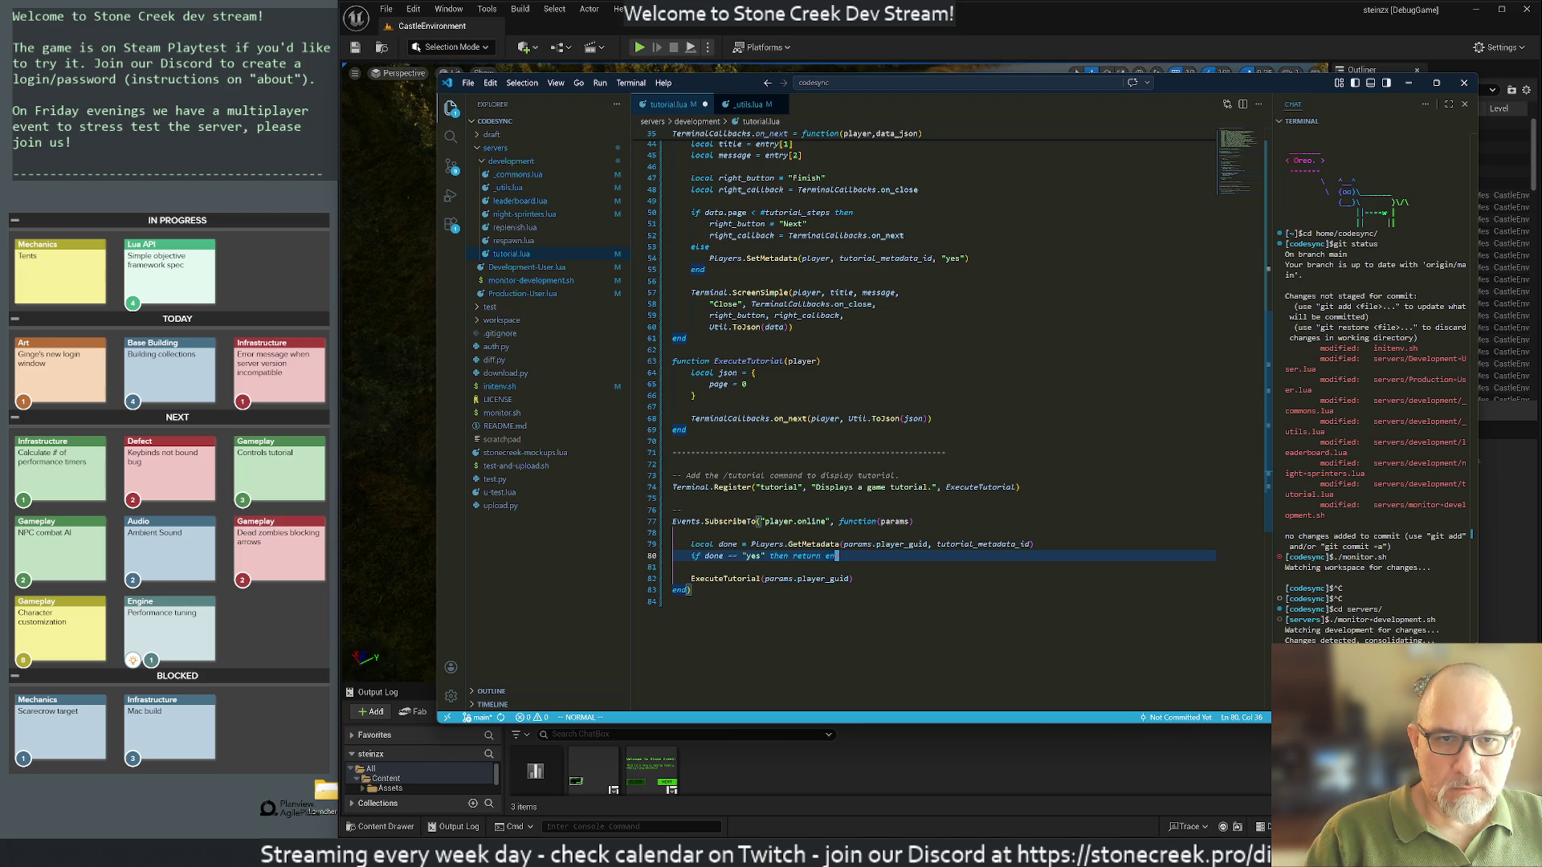
pyautogui.write(':w')
pyautogui.press('Return')
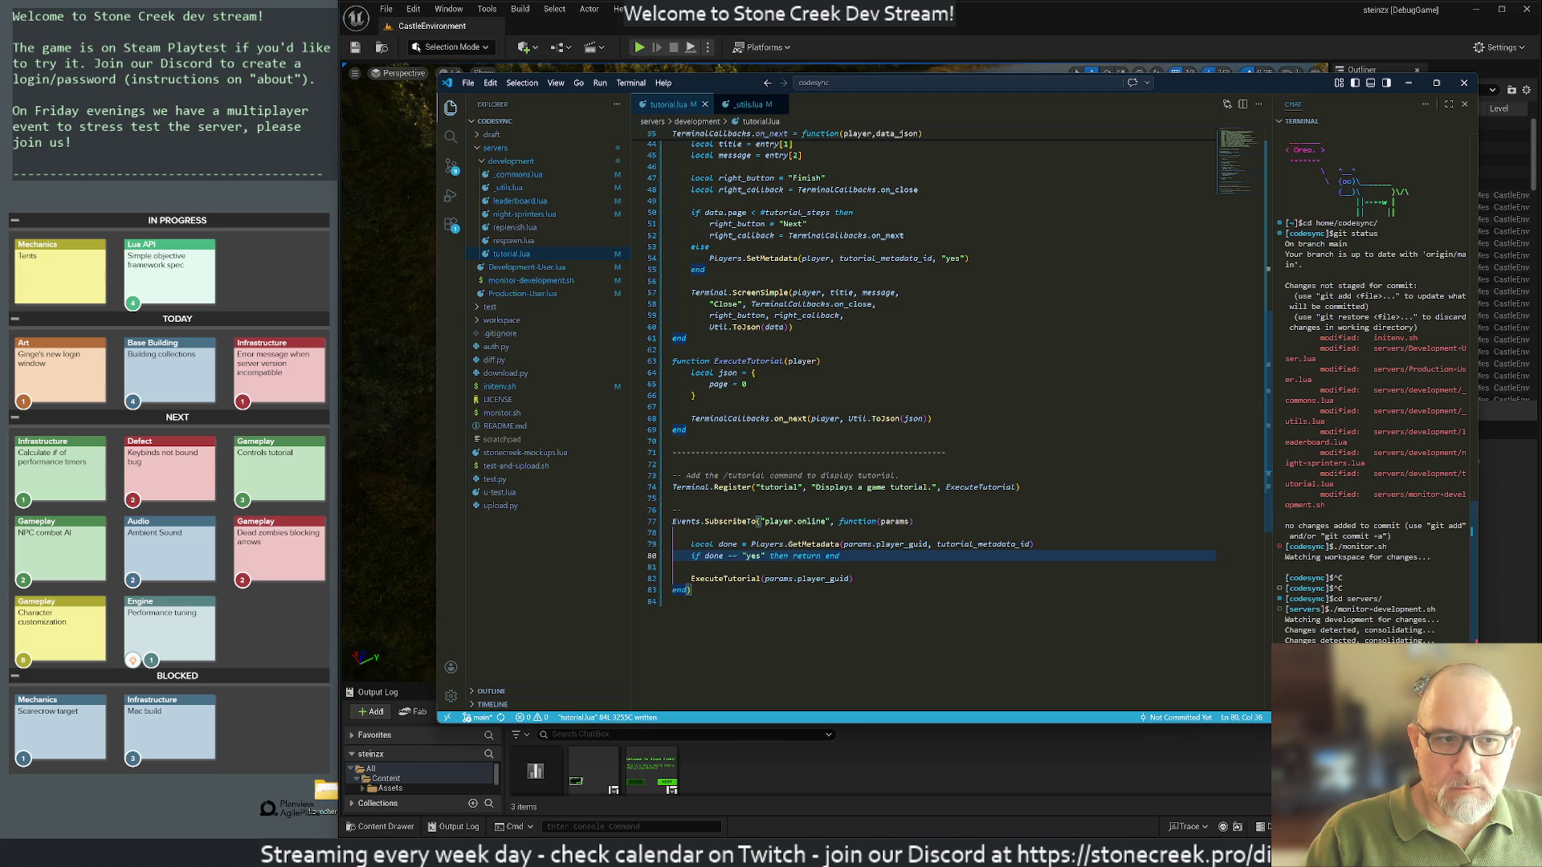
pyautogui.click(392, 507)
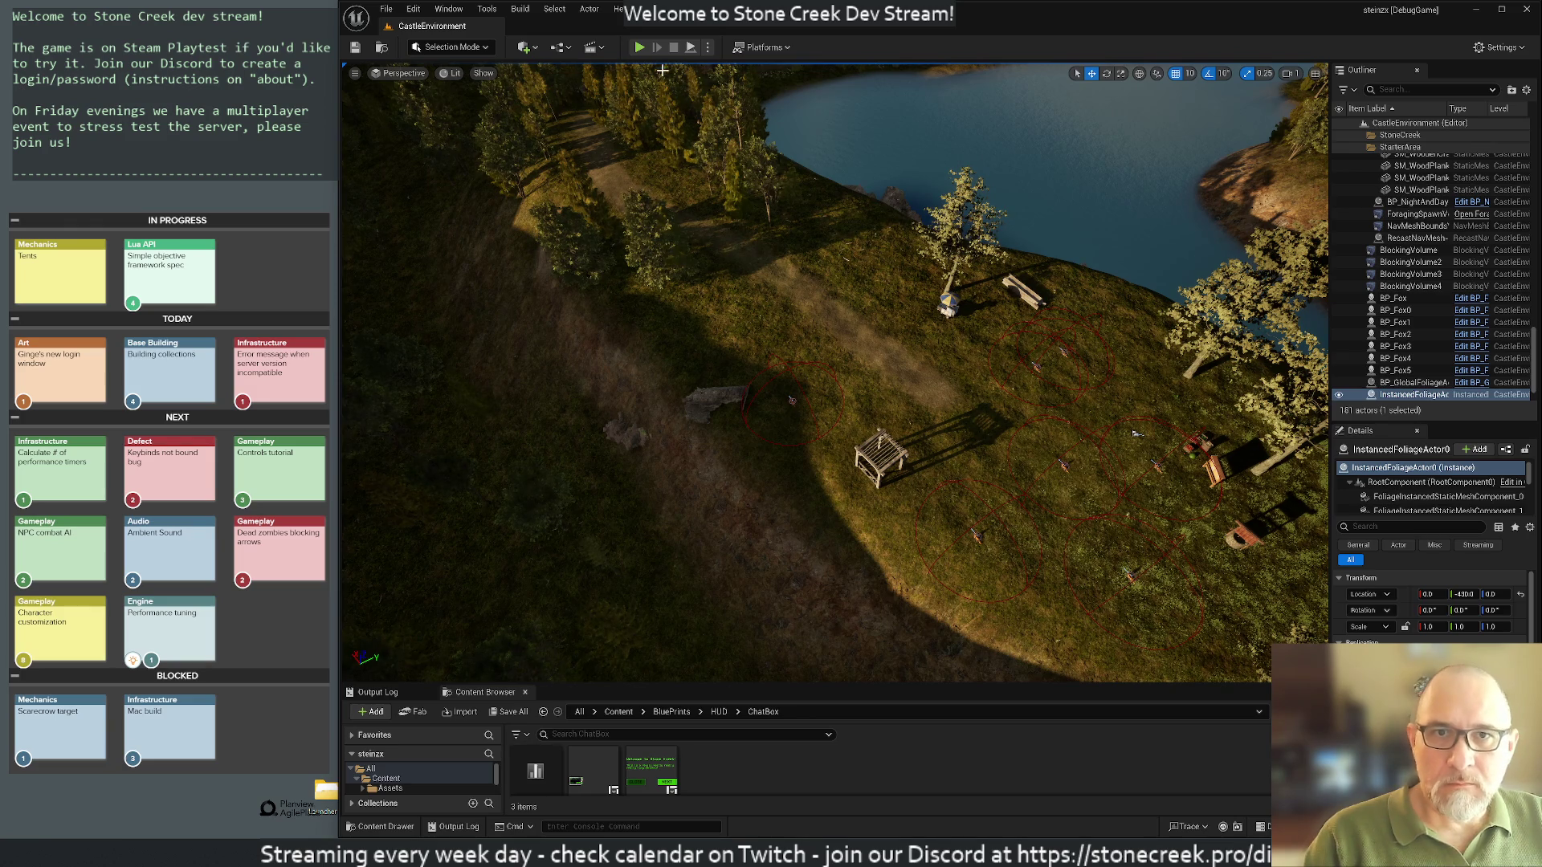
pyautogui.hotkey('alt', 'Tab')
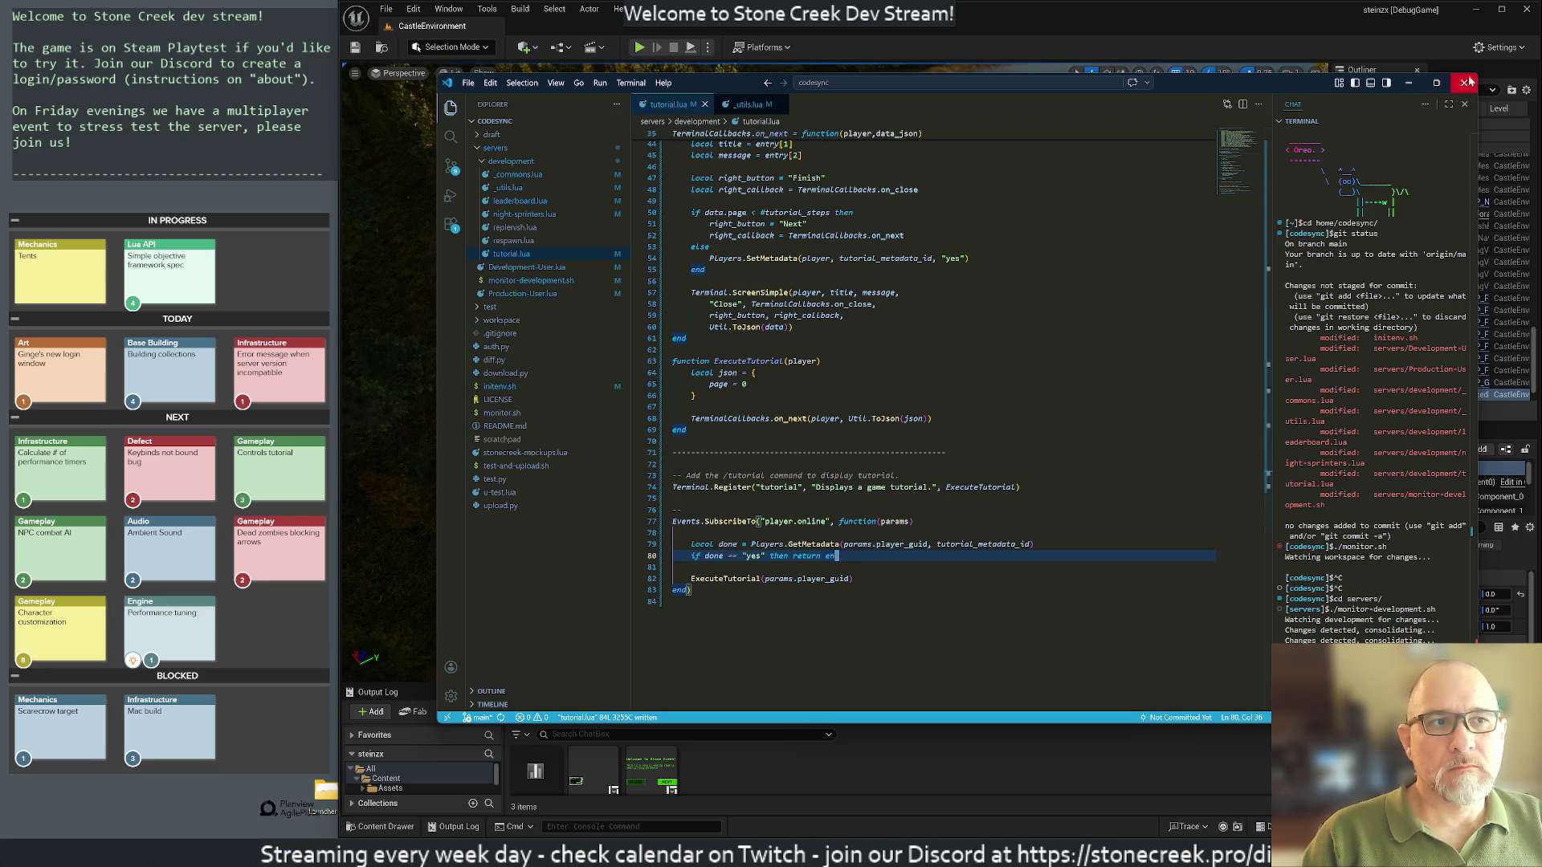
pyautogui.click(1408, 84)
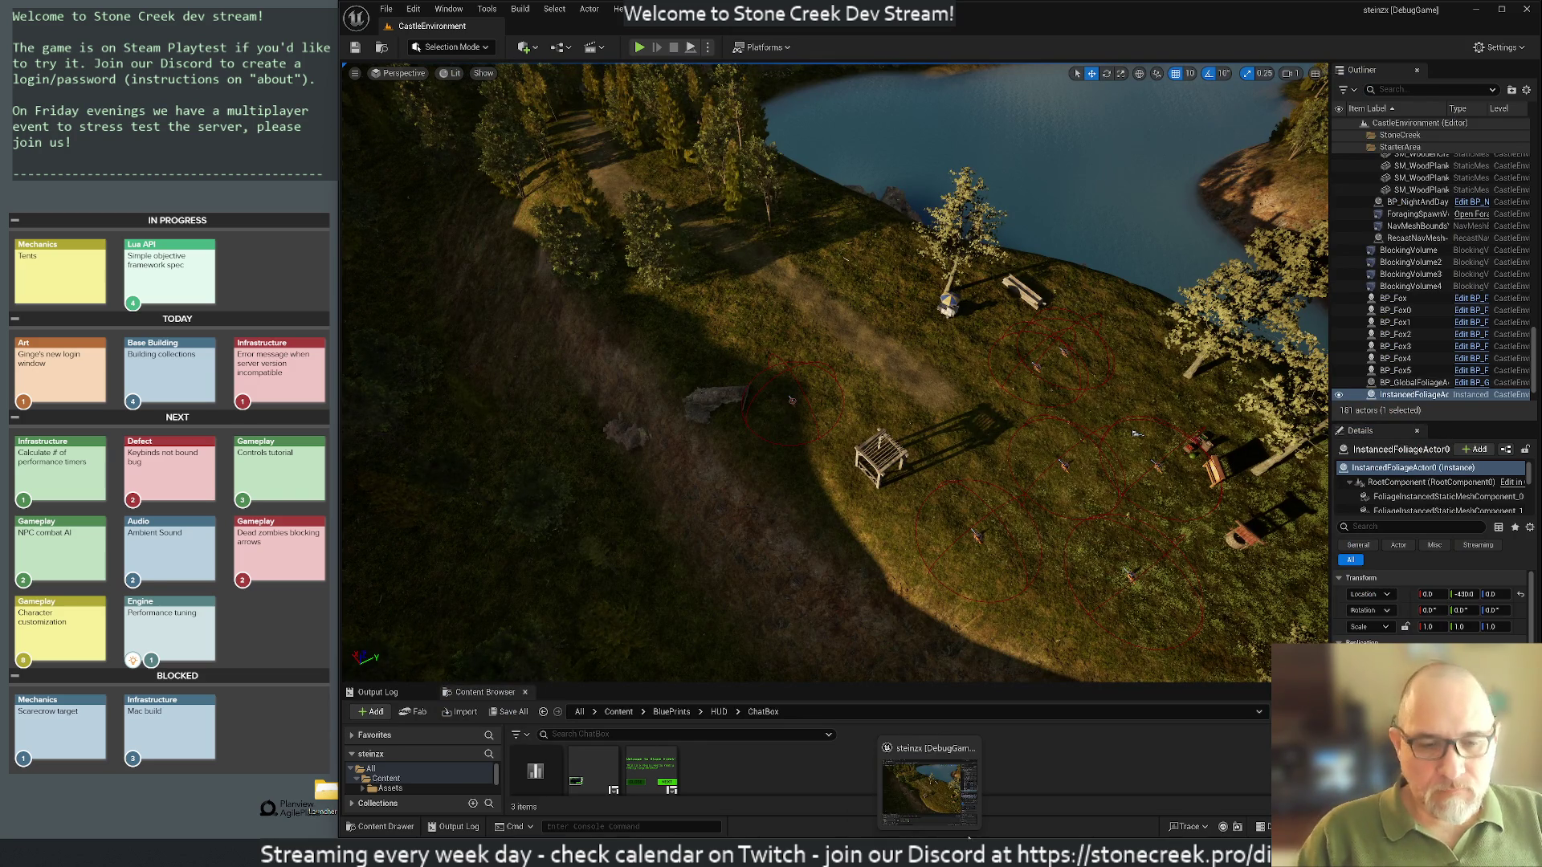
# Step: Select the tutorial_steps lines at the top of tutorial.lua and yank them
pyautogui.click(945, 855)
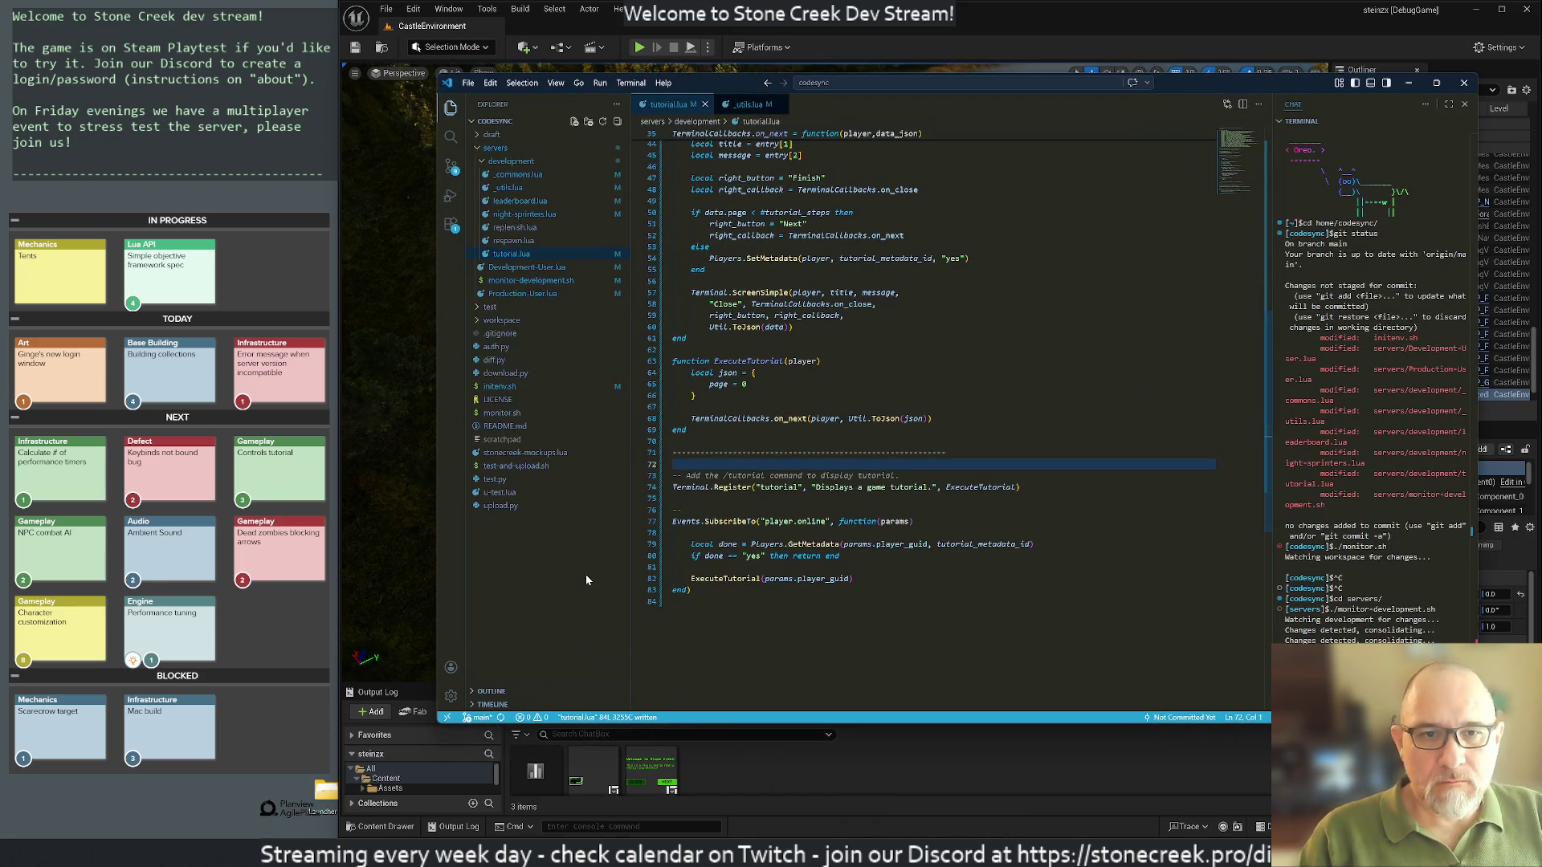
pyautogui.press('g')
pyautogui.press('g')
pyautogui.press('j')
pyautogui.press('j')
pyautogui.press('j')
pyautogui.hotkey('shift', 'v')
pyautogui.press('j')
pyautogui.press('j')
pyautogui.press('j')
pyautogui.press('j')
pyautogui.press('j')
pyautogui.press('j')
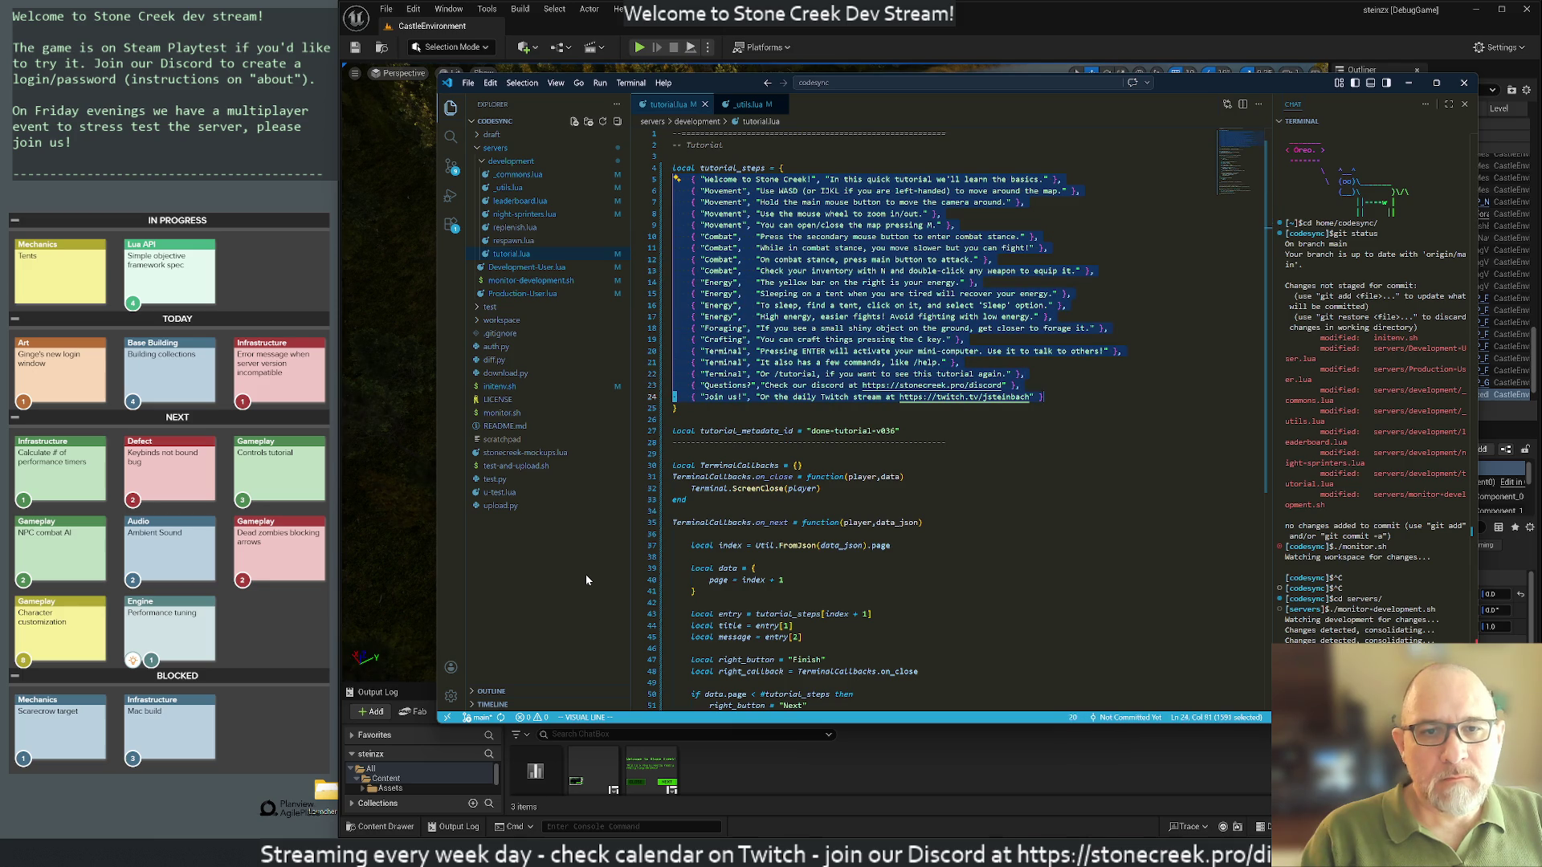
pyautogui.press('y')
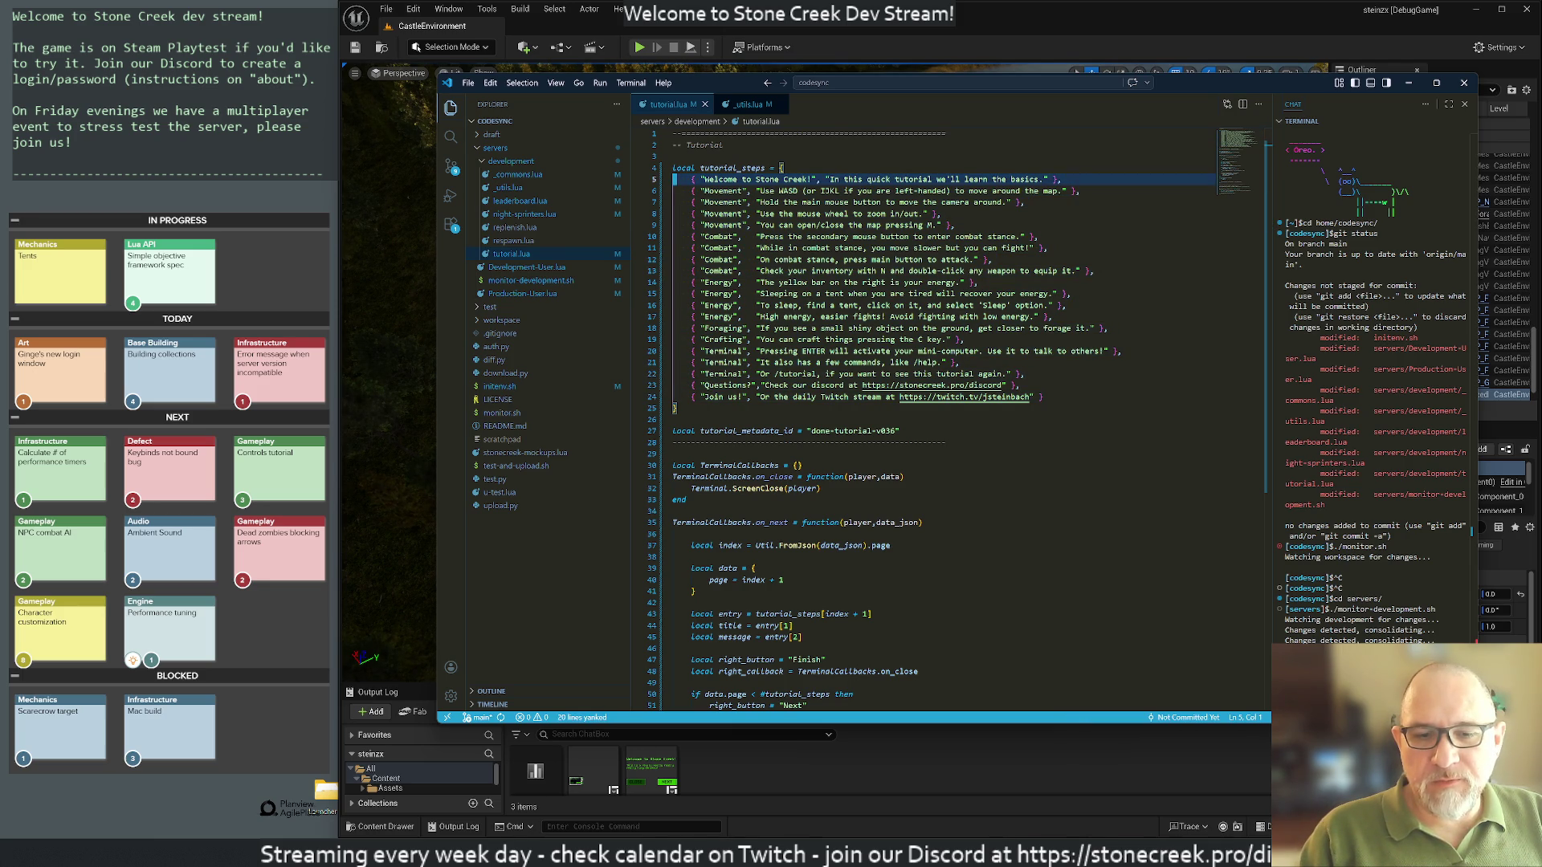
# Step: Launch Cygwin and run vim x.txt, undoing a mistaken paste of a link
pyautogui.hotkey('alt', 'Tab')
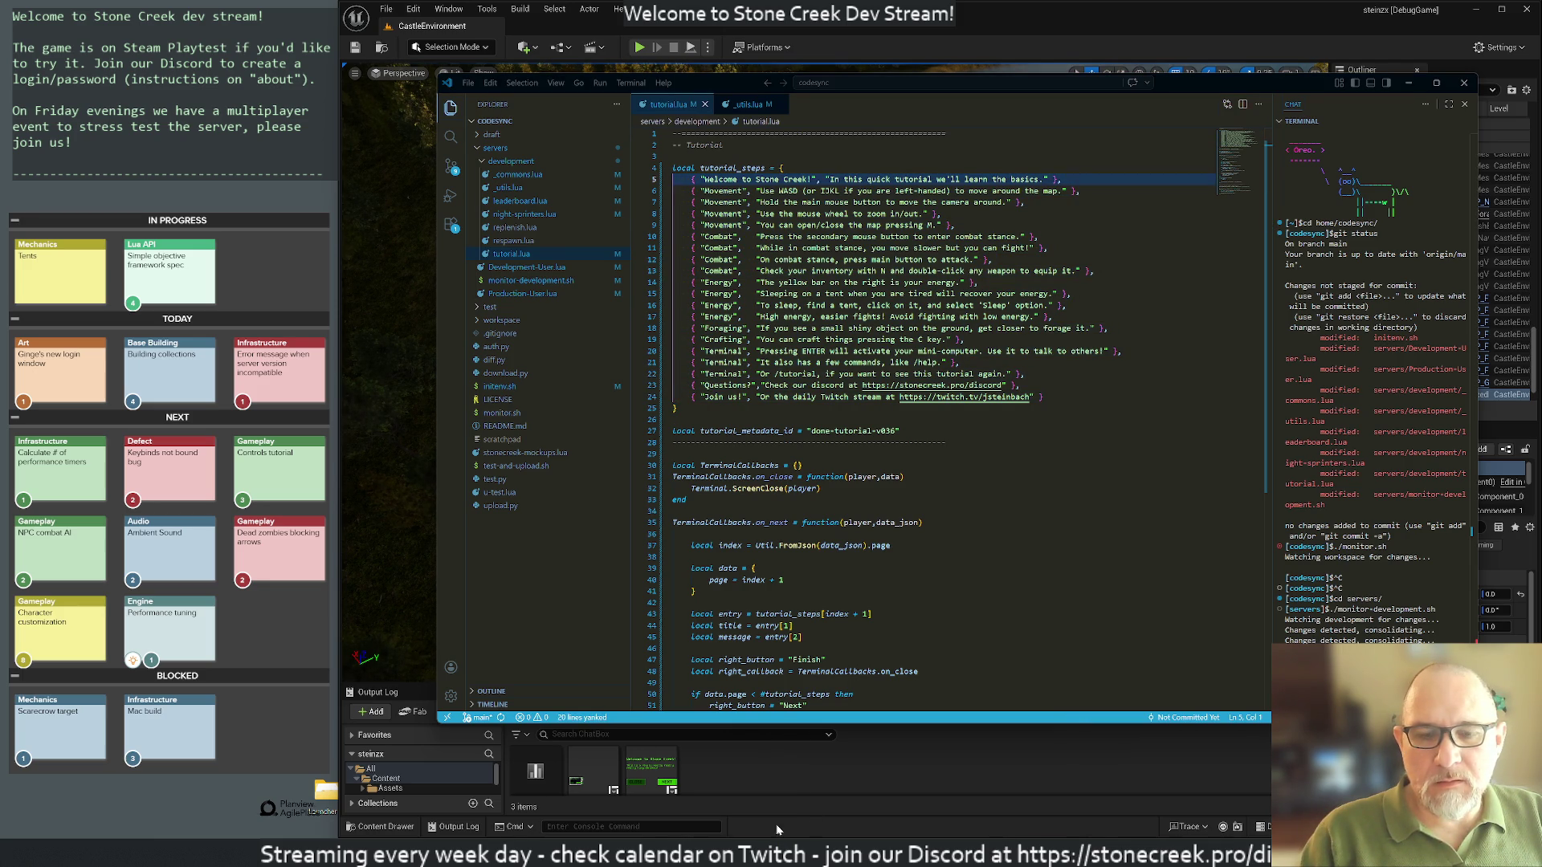
pyautogui.press('super')
pyautogui.write('cygwin')
pyautogui.press('Return')
pyautogui.write('vim x.txt')
pyautogui.press('Return')
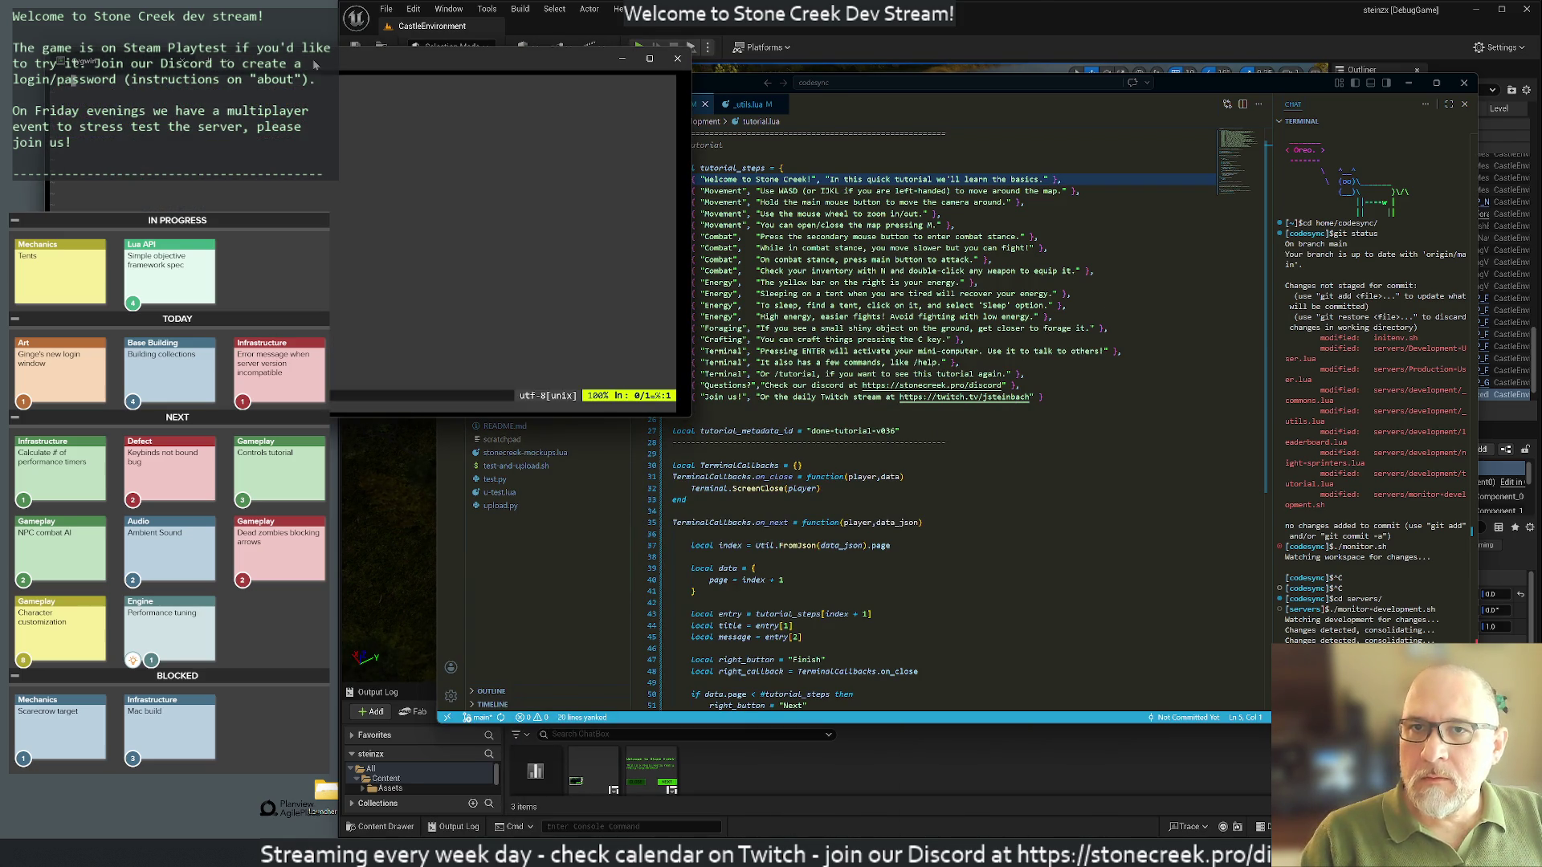
pyautogui.press('i')
pyautogui.write('https://www.weloveindies.com/en')
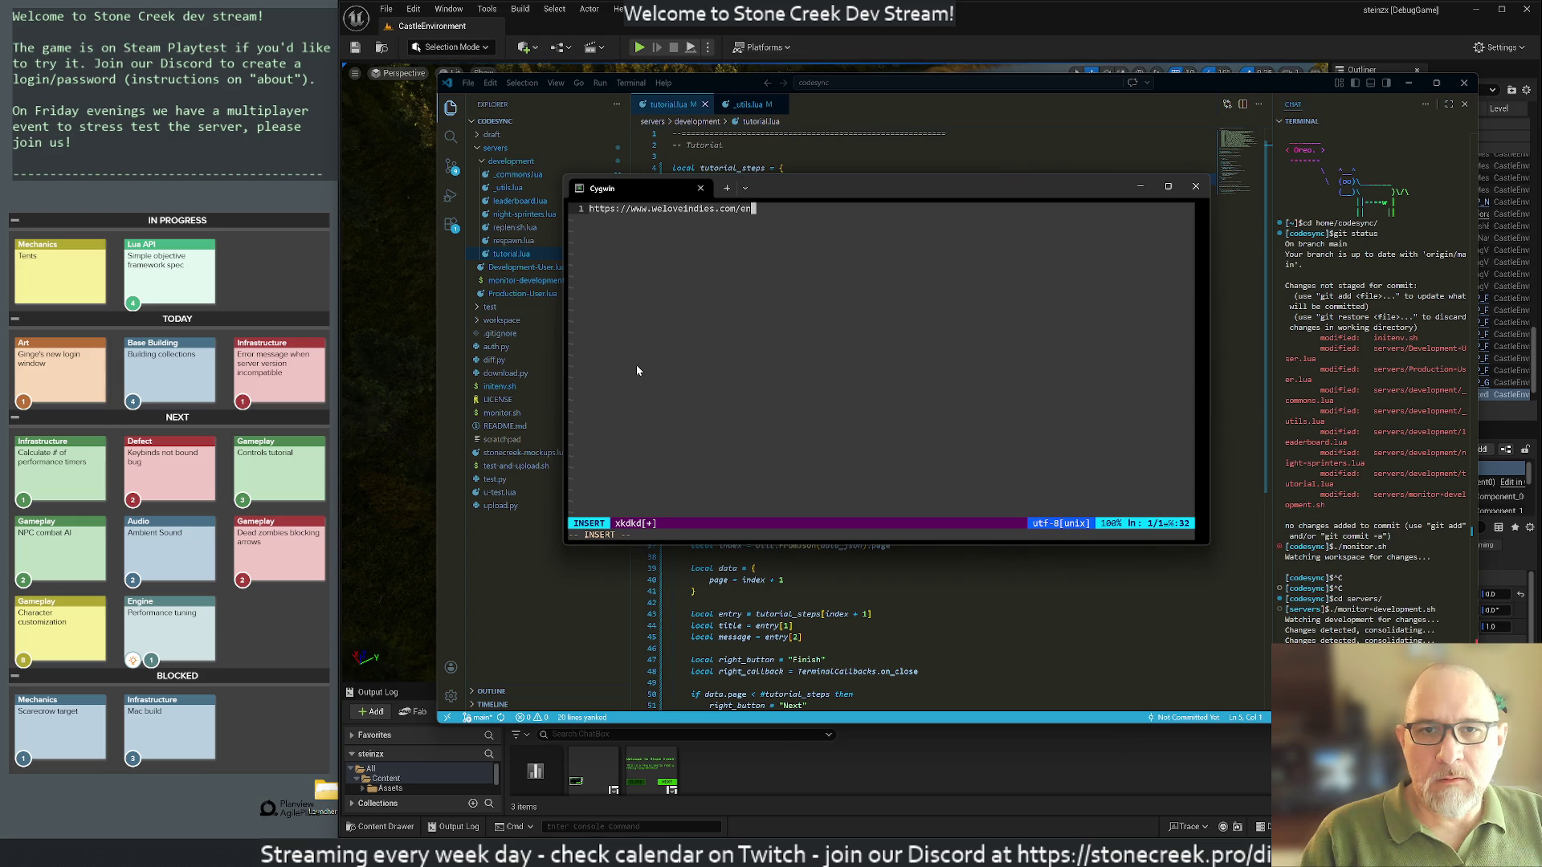
pyautogui.press('Escape')
pyautogui.press('u')
# Step: Extend the selection over the whole steps table and Copy it via the context menu
pyautogui.hotkey('alt', 'Tab')
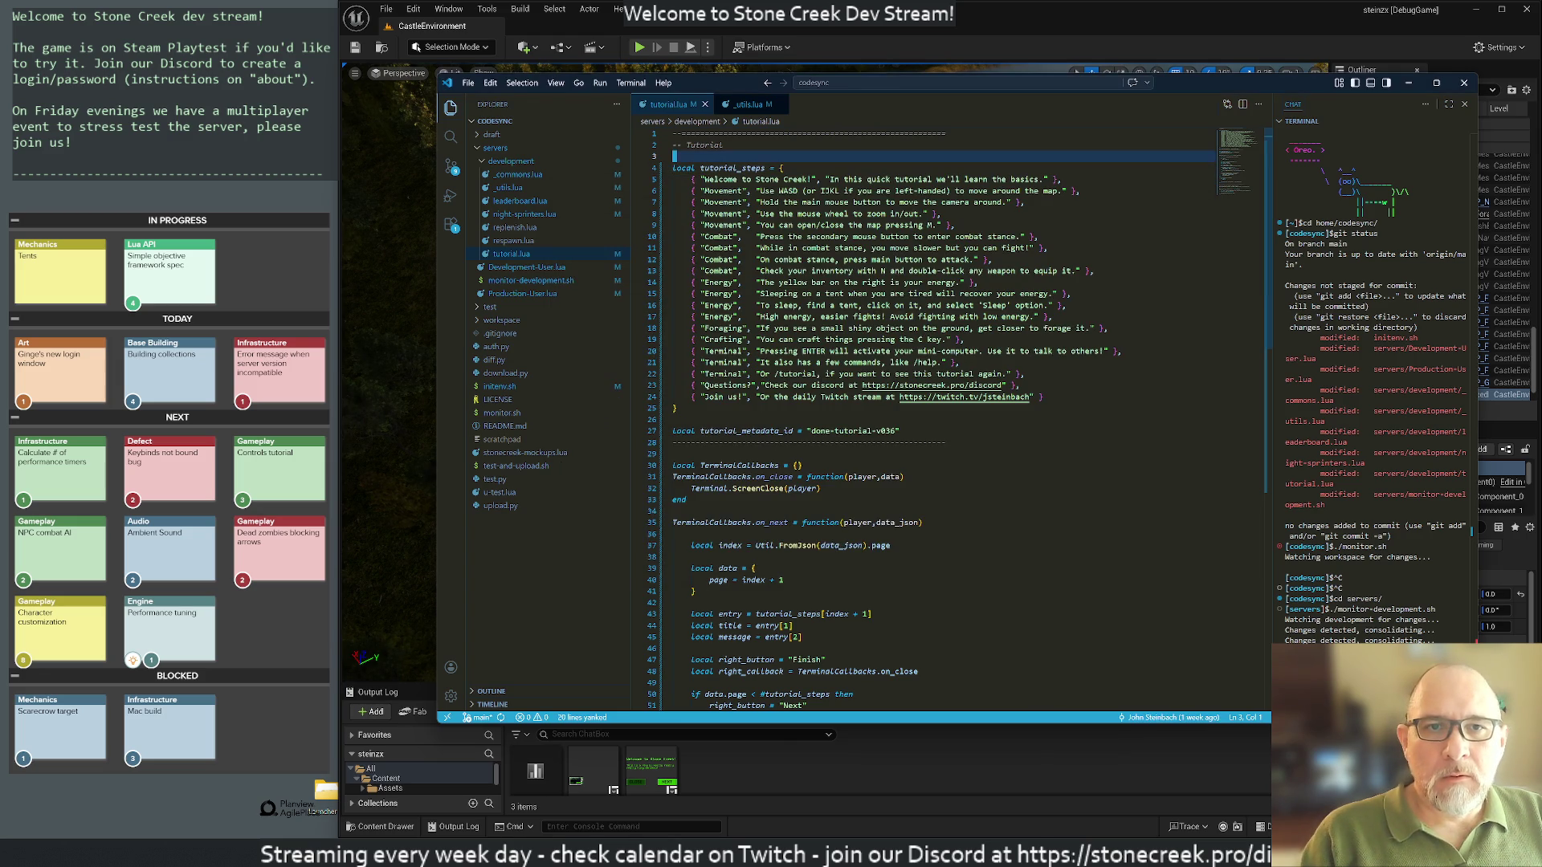
pyautogui.hotkey('shift', 'Up')
pyautogui.hotkey('shift', 'Up')
pyautogui.hotkey('shift', 'Up')
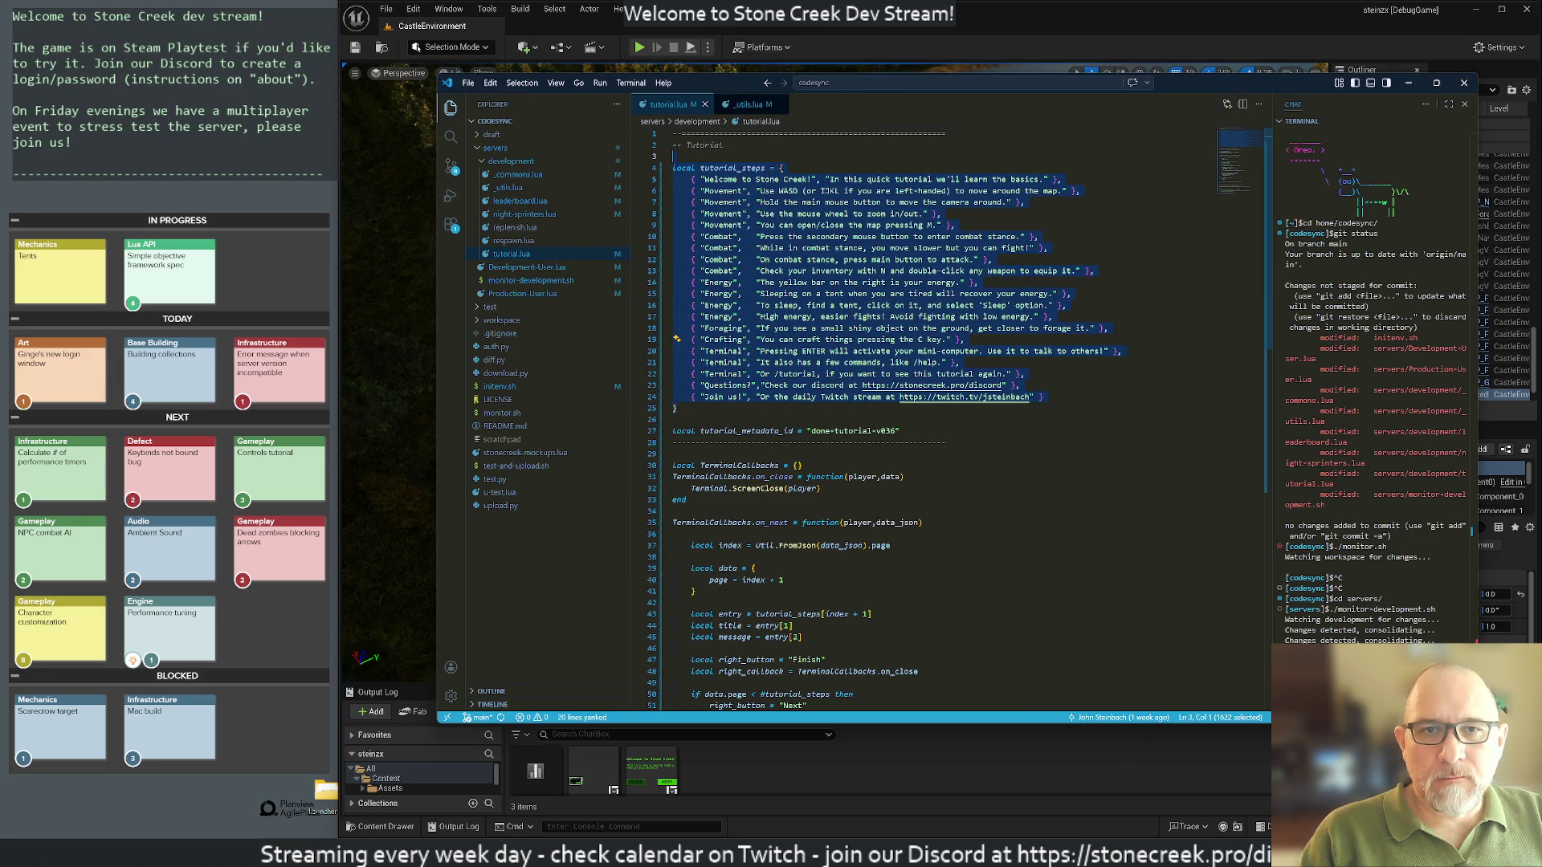
pyautogui.rightClick(743, 245)
pyautogui.click(803, 360)
# Step: Paste the tutorial_steps block into vim and delete the empty first line
pyautogui.hotkey('alt', 'Tab')
pyautogui.press('i')
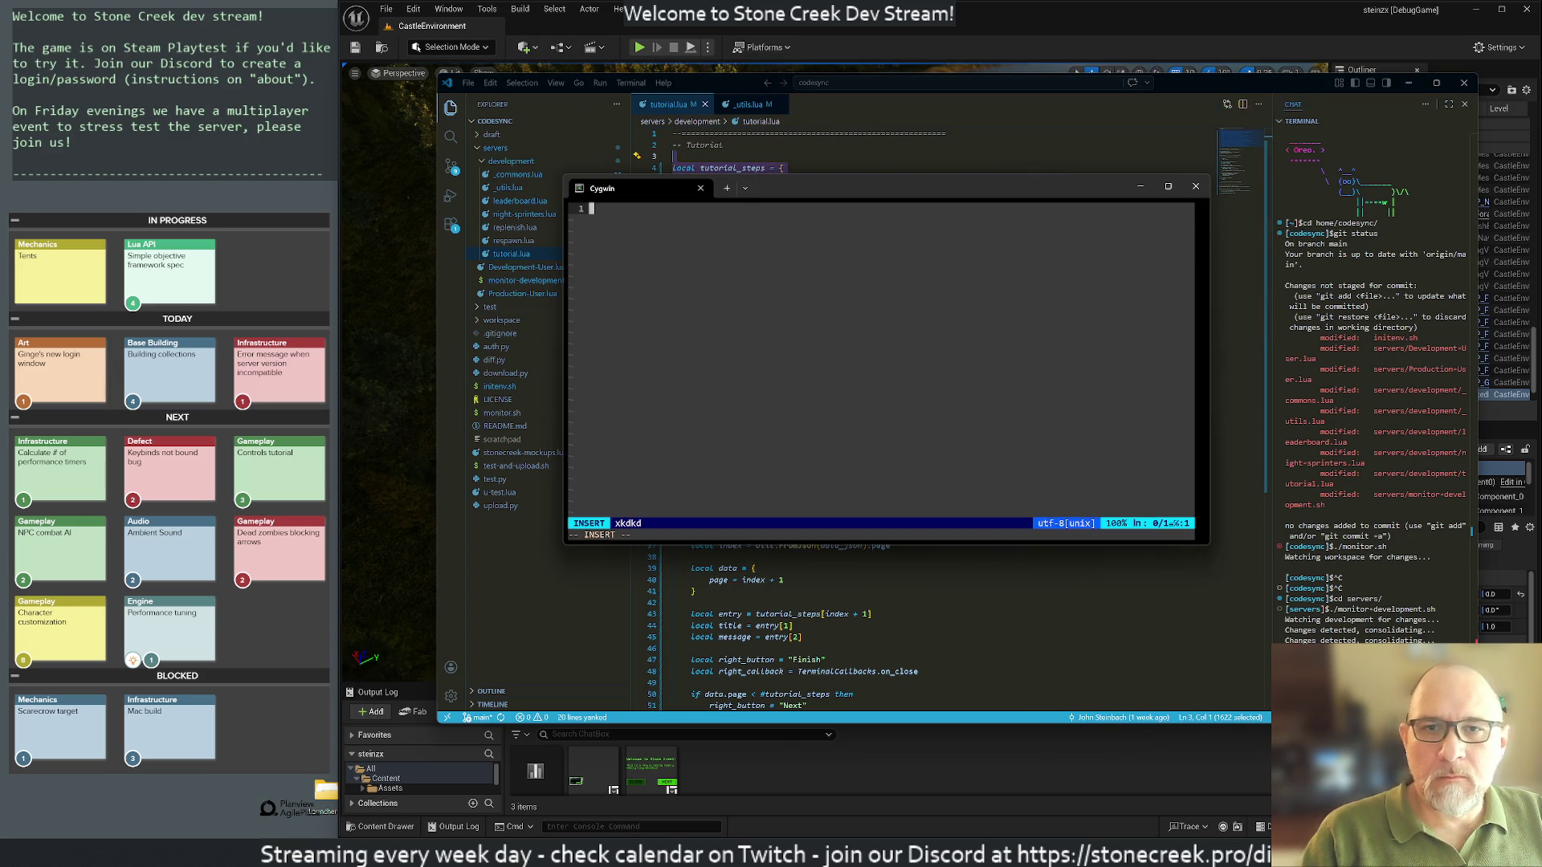
pyautogui.hotkey('ctrl', 'v')
pyautogui.press('Escape')
pyautogui.press('g')
pyautogui.press('g')
pyautogui.press('j')
pyautogui.press('d')
pyautogui.press('d')
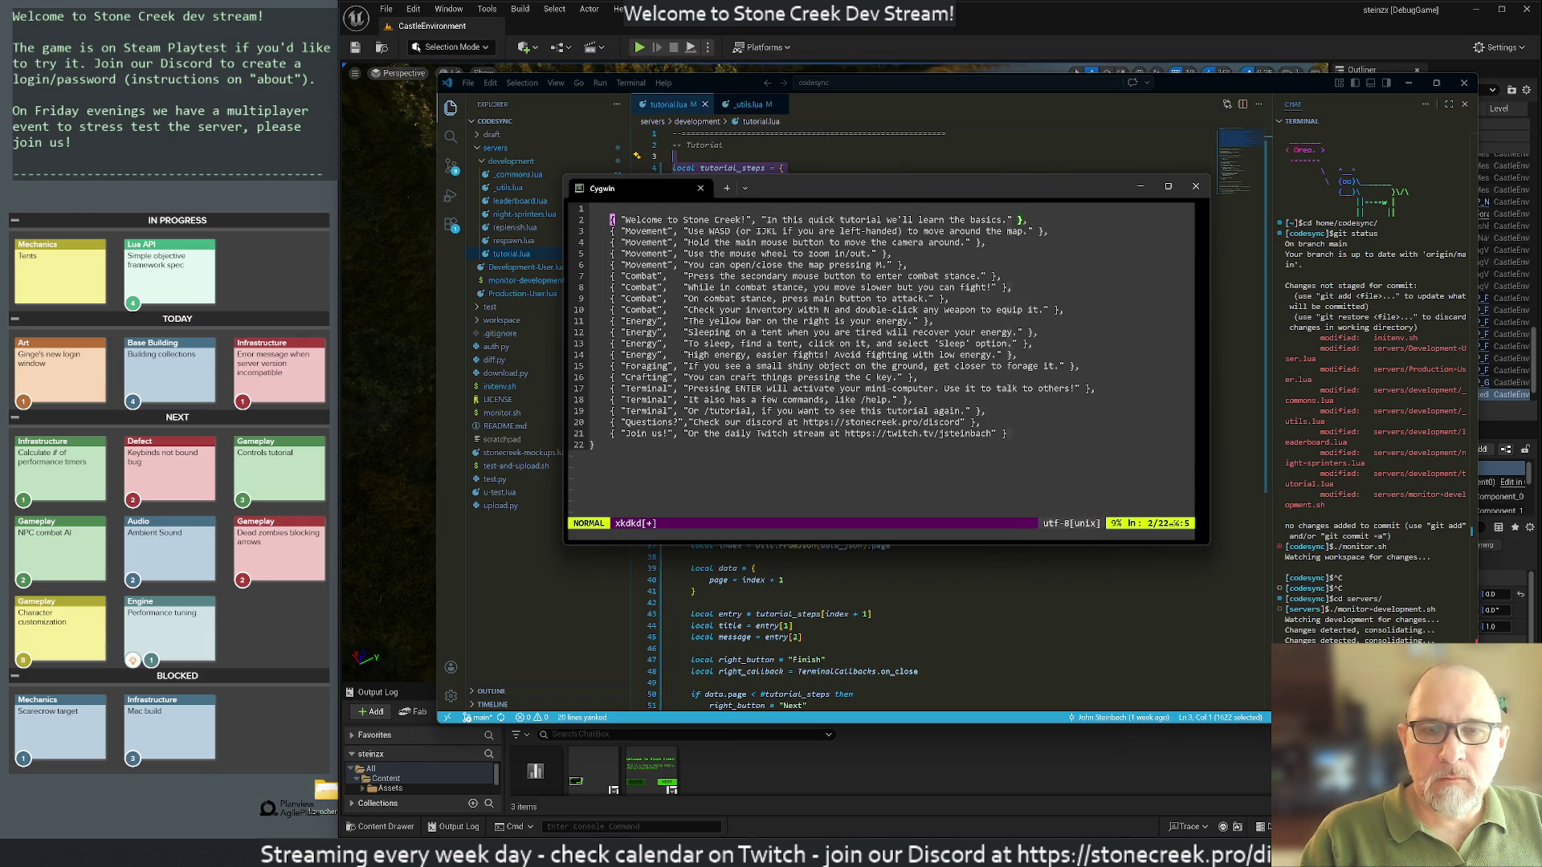
pyautogui.press('k')
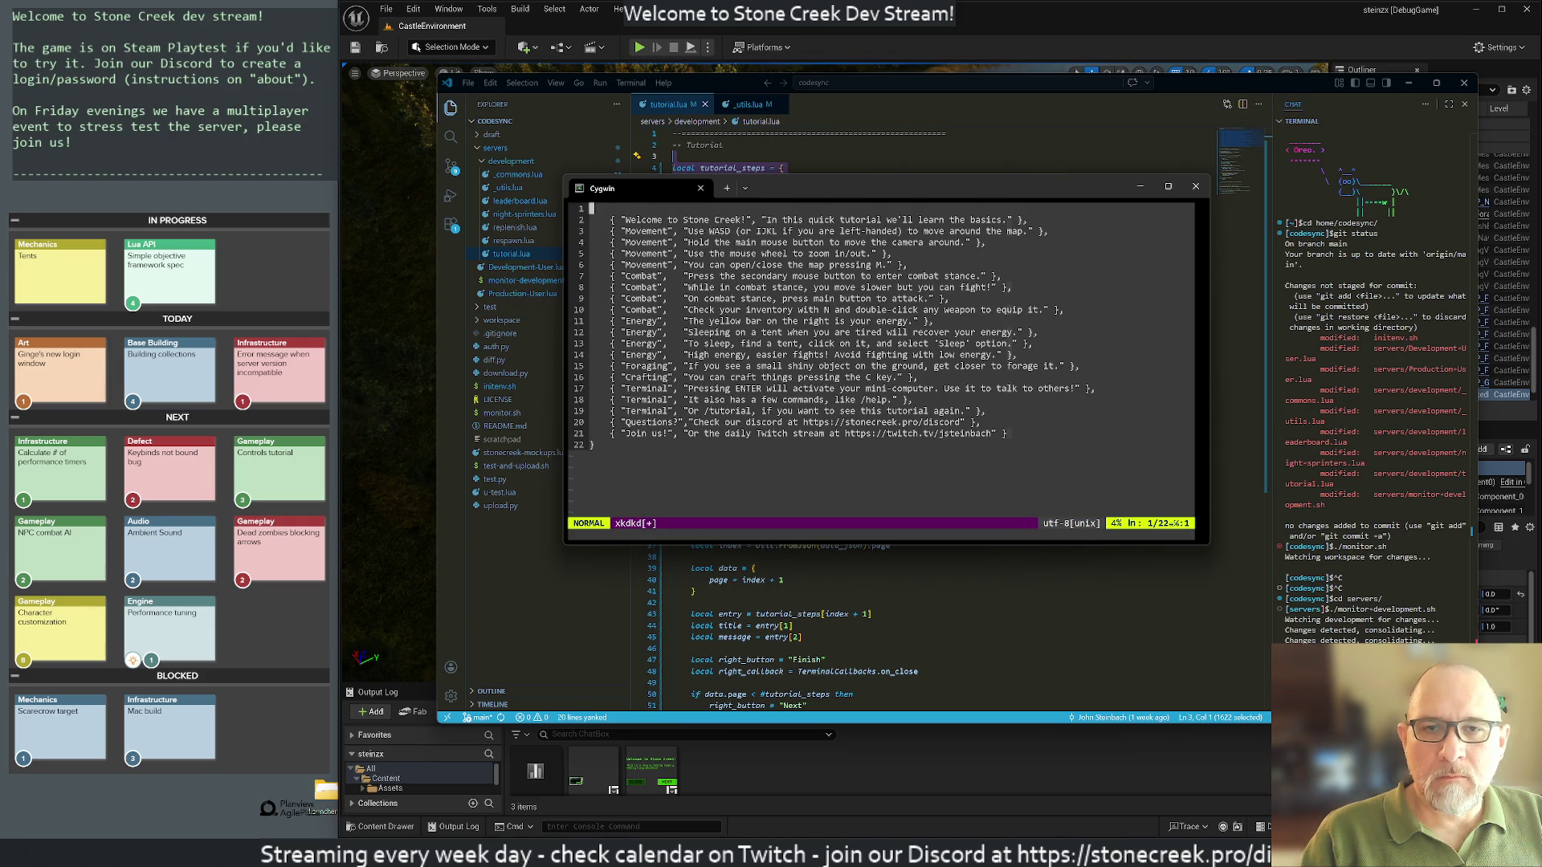
pyautogui.press('d')
pyautogui.press('d')
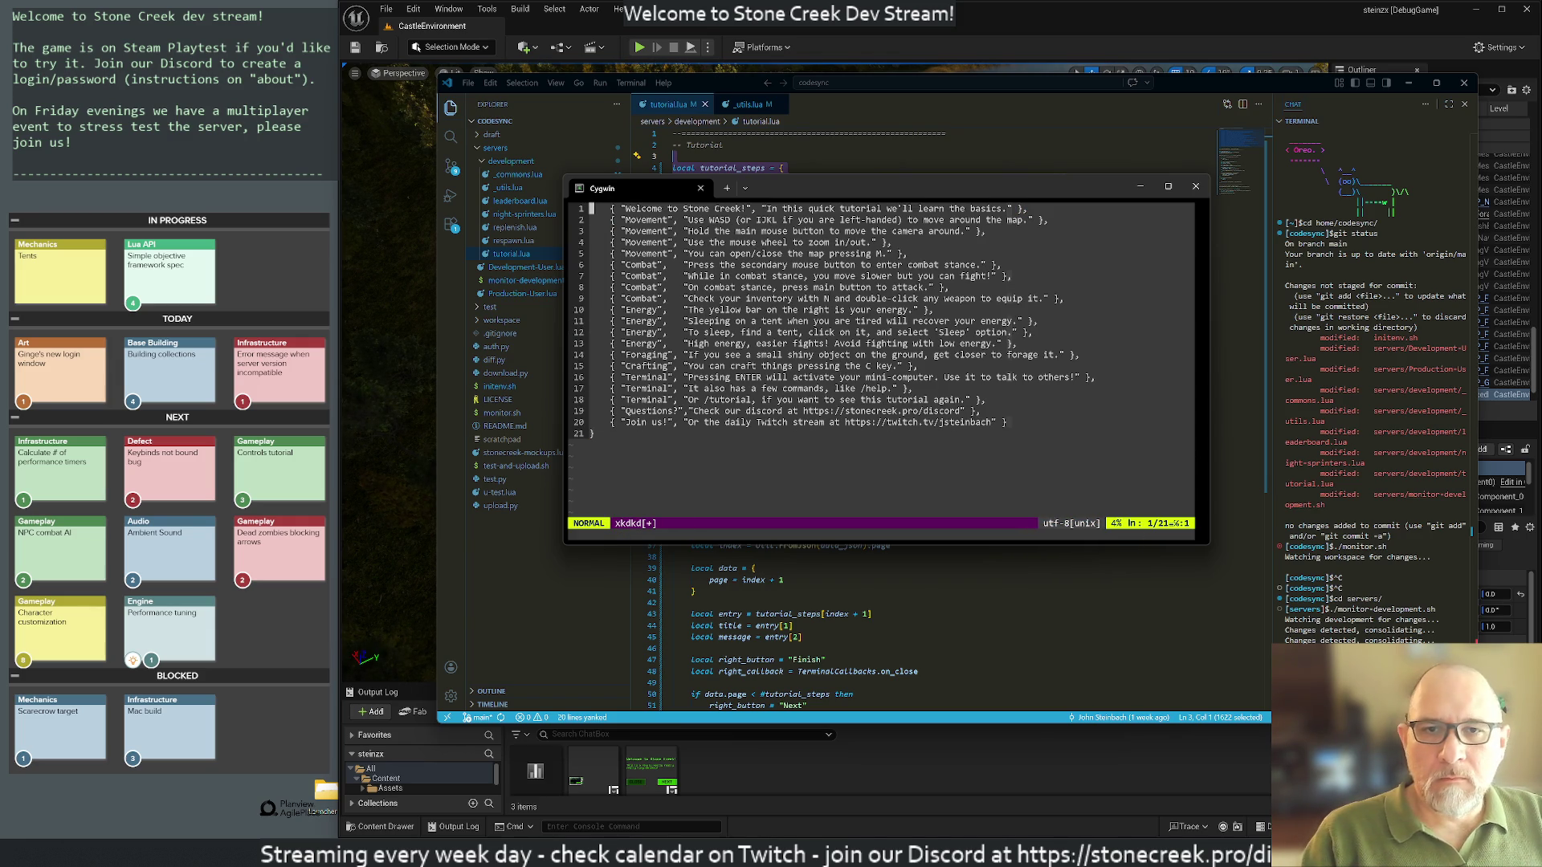
# Step: Record macro q that strips indentation, the opening '{ ' and closing ' }' from a line
pyautogui.press('q')
pyautogui.press('d')
pyautogui.press('w')
pyautogui.press('d')
pyautogui.press('w')
pyautogui.hotkey('shift', 'a')
pyautogui.press('BackSpace')
pyautogui.press('BackSpace')
pyautogui.press('Escape')
pyautogui.press('j')
pyautogui.press('0')
pyautogui.press('q')
# Step: Replay the macro over the remaining lines (17@q) and delete the empty last line
pyautogui.press('@')
pyautogui.press('q')
pyautogui.press('@')
pyautogui.press('@')
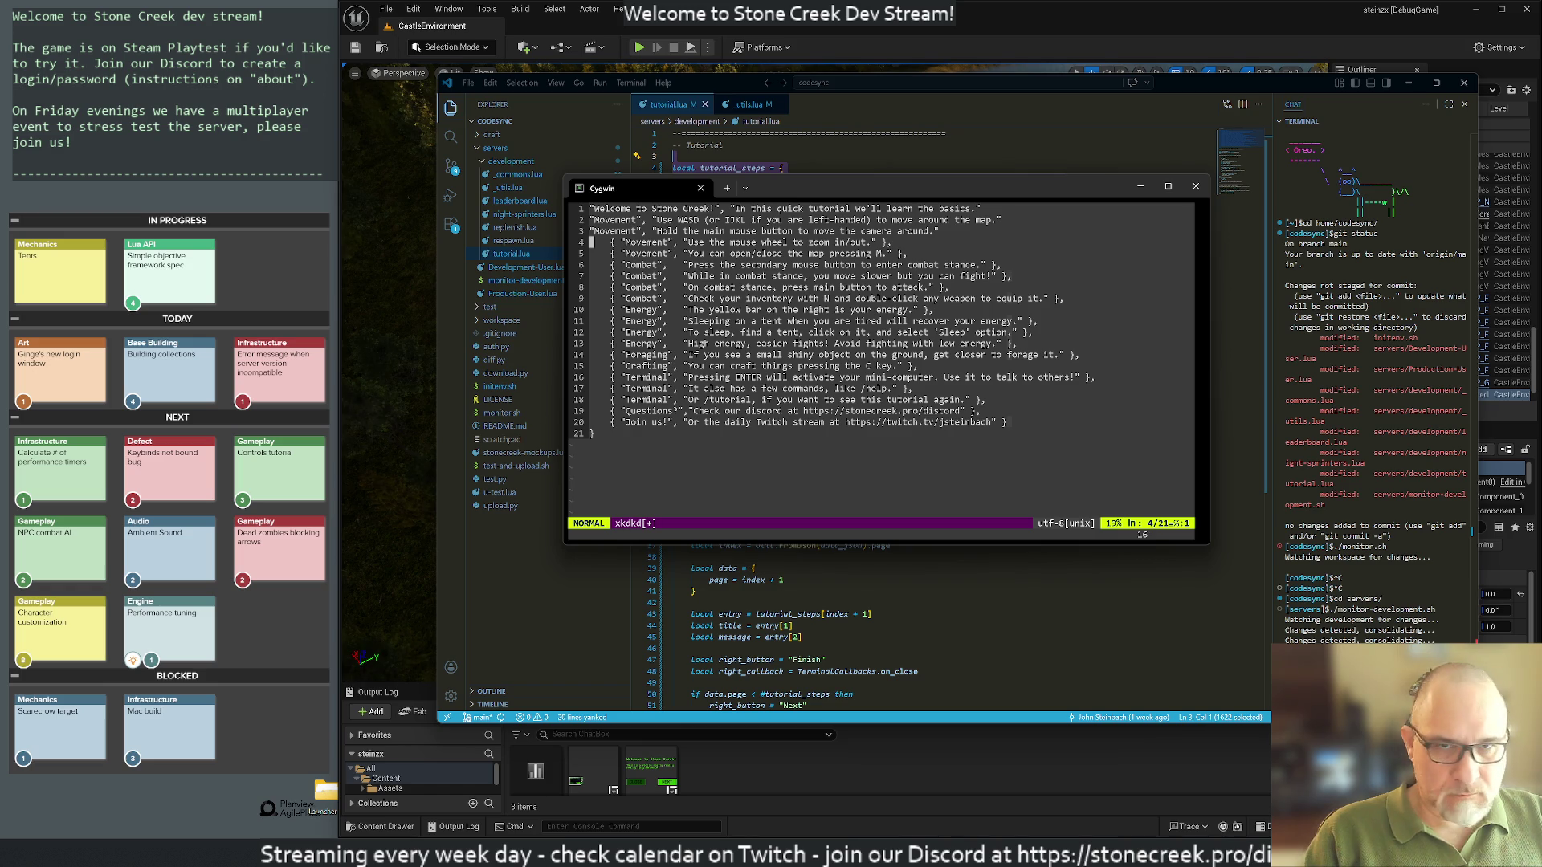
pyautogui.press('1')
pyautogui.press('7')
pyautogui.press('@')
pyautogui.press('q')
pyautogui.press('d')
pyautogui.press('d')
# Step: Add the closing quote to line 20, save with :wq, and type mv xkdkd tutorial.csv
pyautogui.write('A"')
pyautogui.press('Escape')
pyautogui.write(':wq')
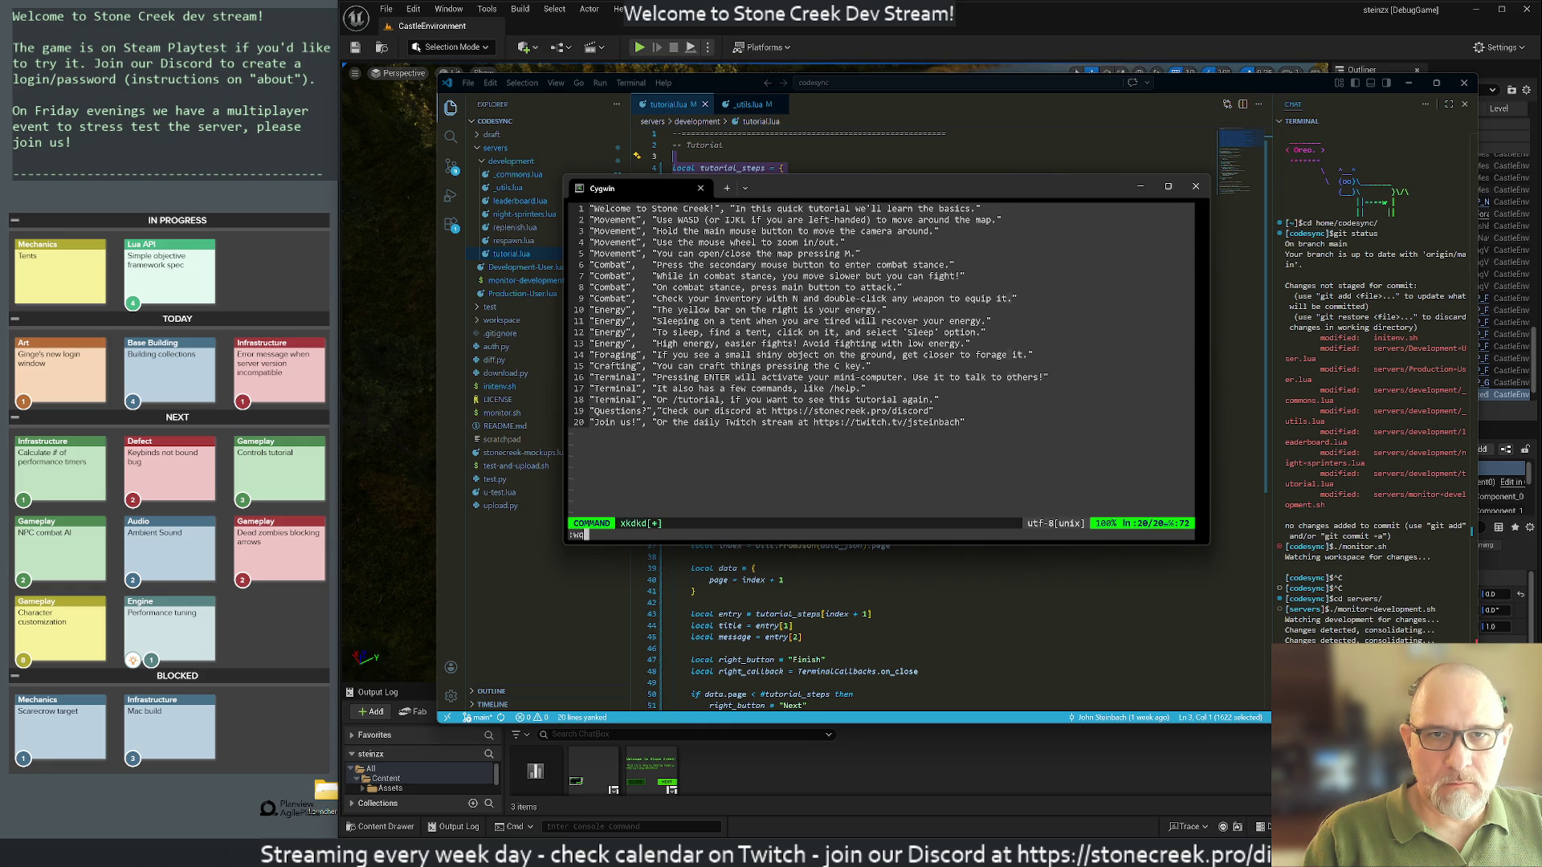
pyautogui.press('Return')
pyautogui.write('mv xkdkd ')
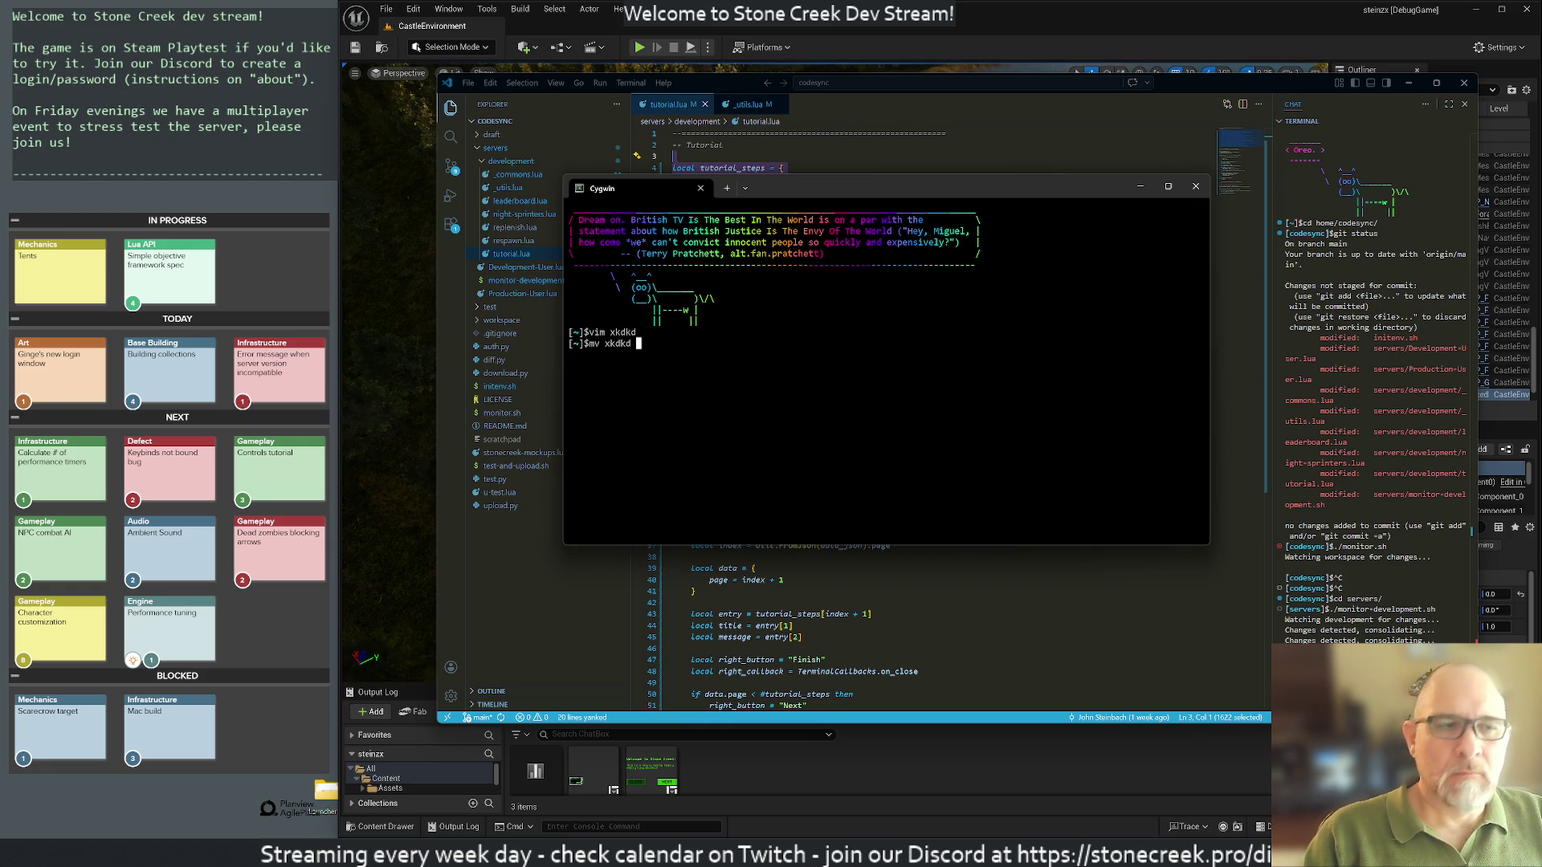
pyautogui.write('tutorial.csv')
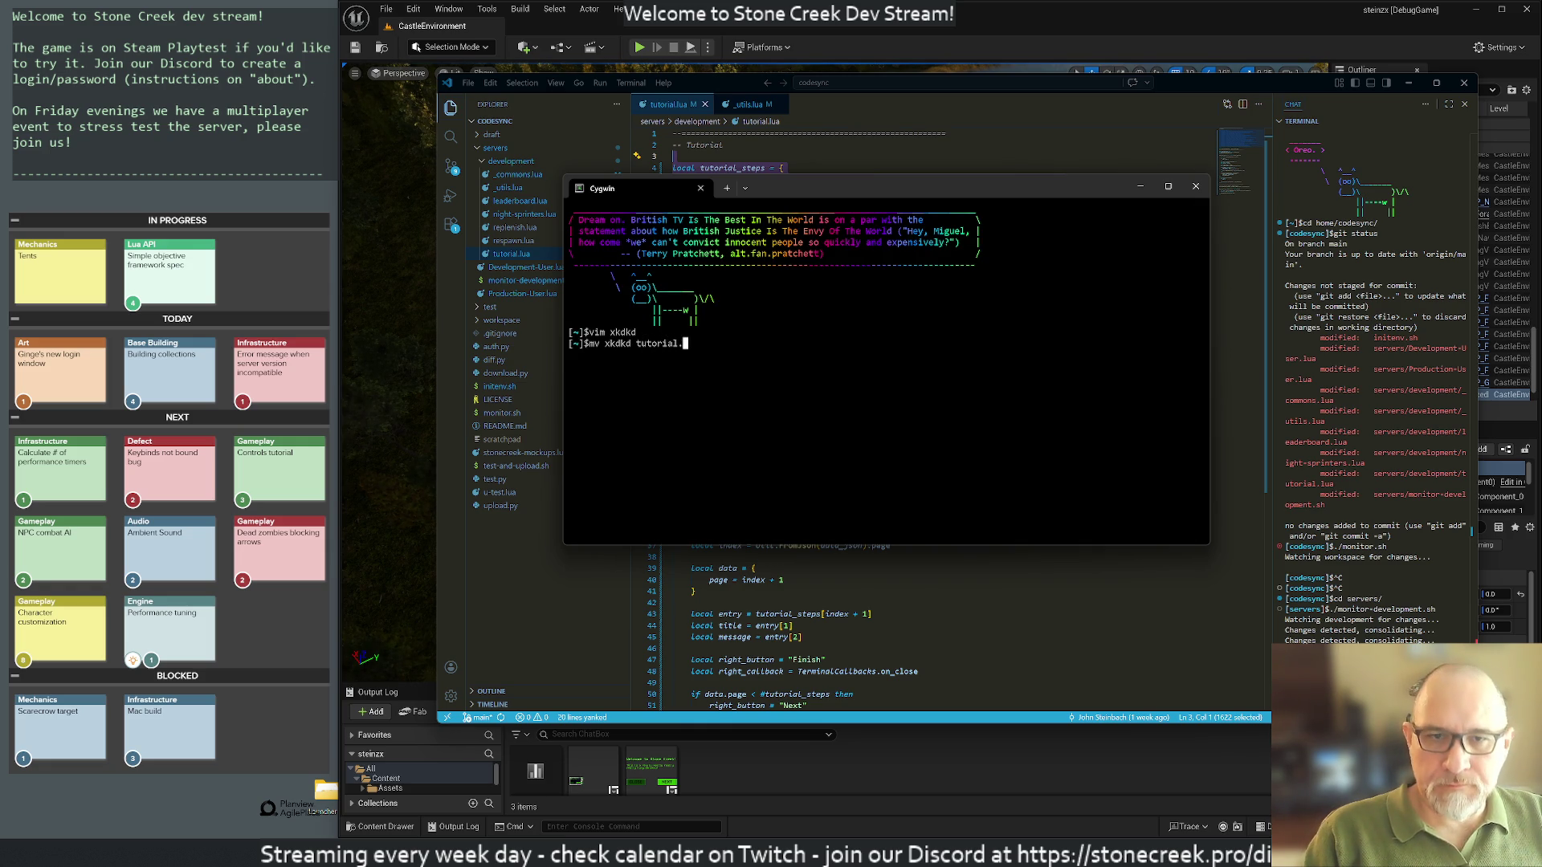
# Step: Rename xkdkd to tutorial.csv, move it to windows-home/Desktop/, and close the terminal
pyautogui.press('Return')
pyautogui.write('mv tutorial')
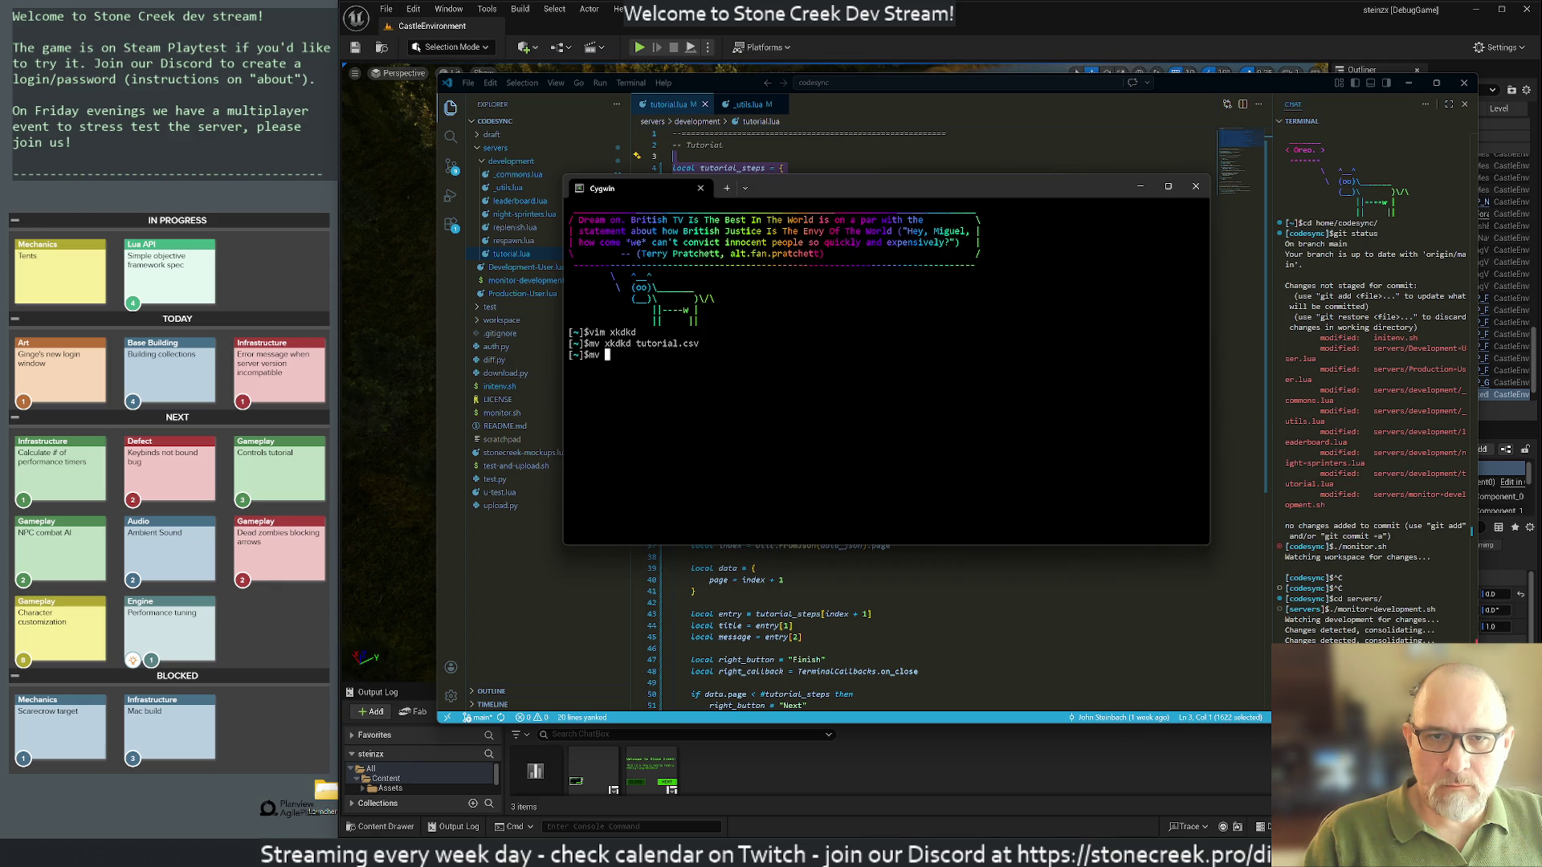
pyautogui.press('Tab')
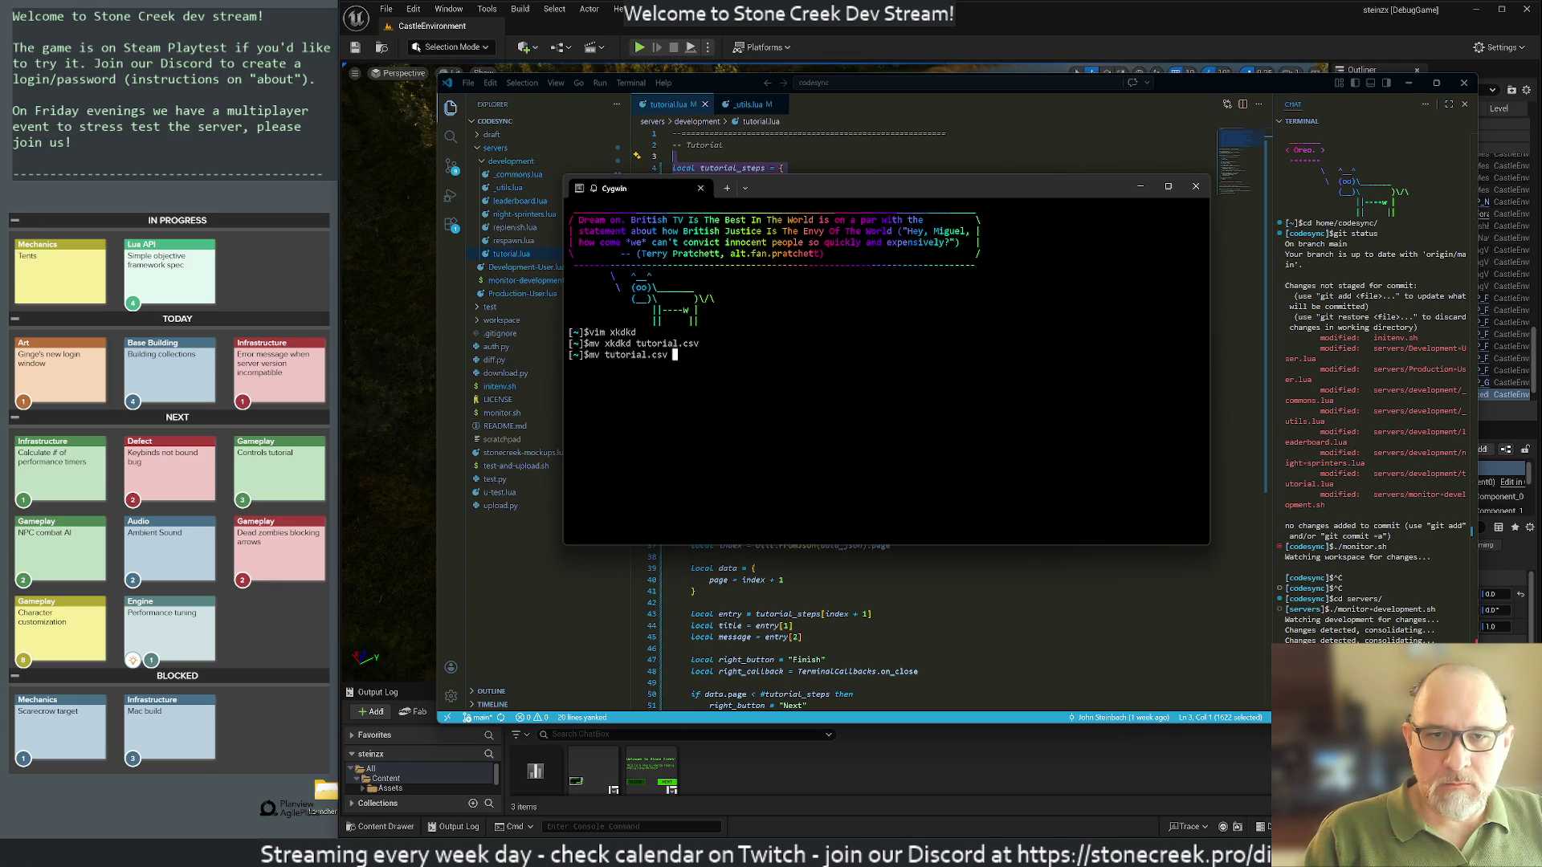
pyautogui.write('windows-home/Desktop/')
pyautogui.press('Return')
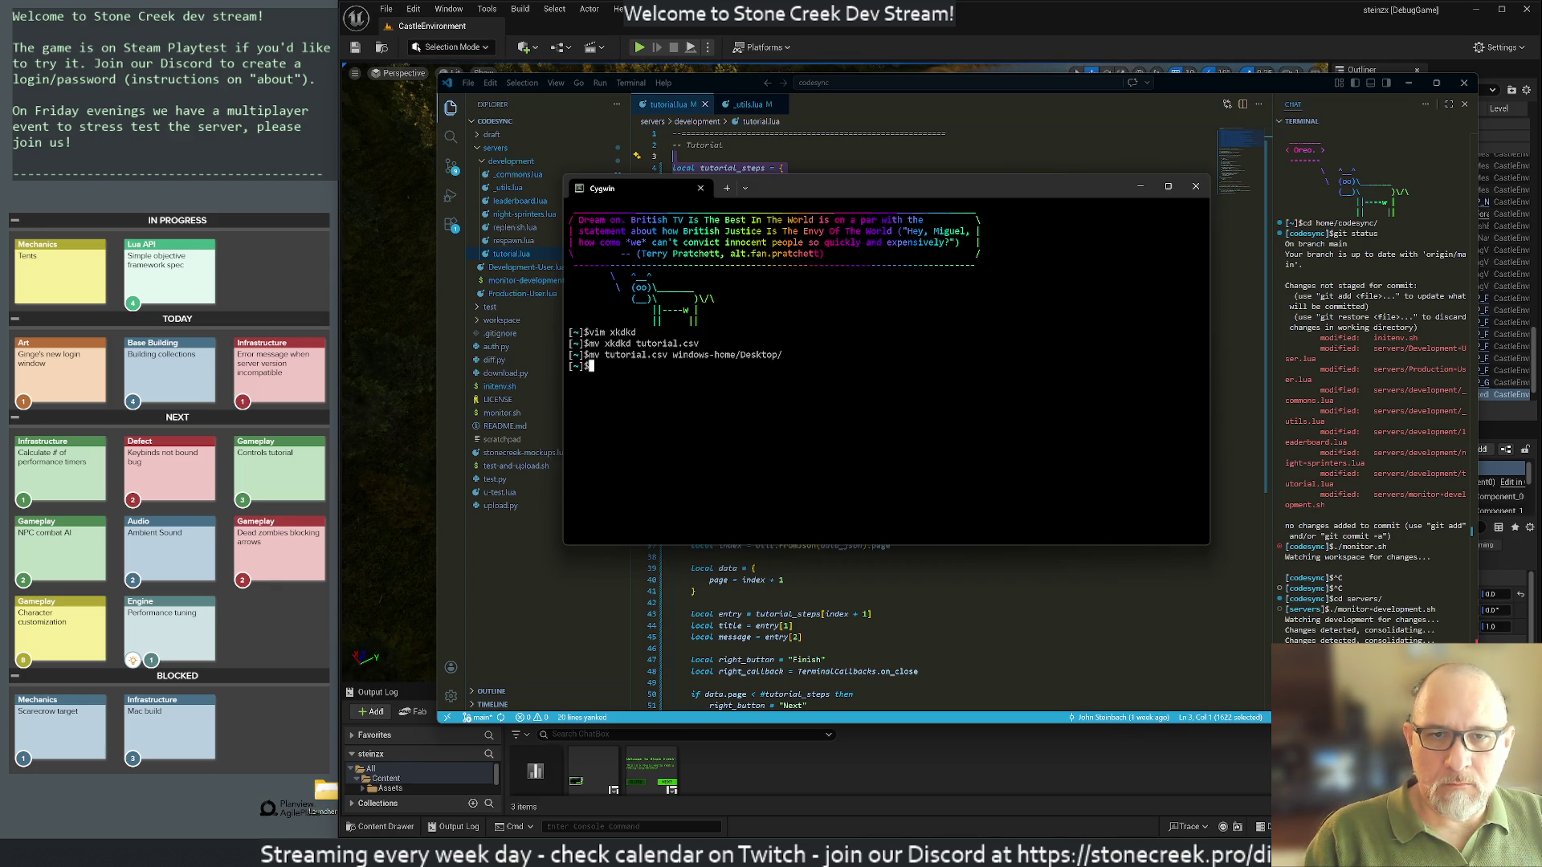
pyautogui.click(1195, 187)
# Step: Move the tutorial file icon down the desktop, add a blank sheet, and open File > Import
pyautogui.moveTo(21, 26); pyautogui.dragTo(89, 799)
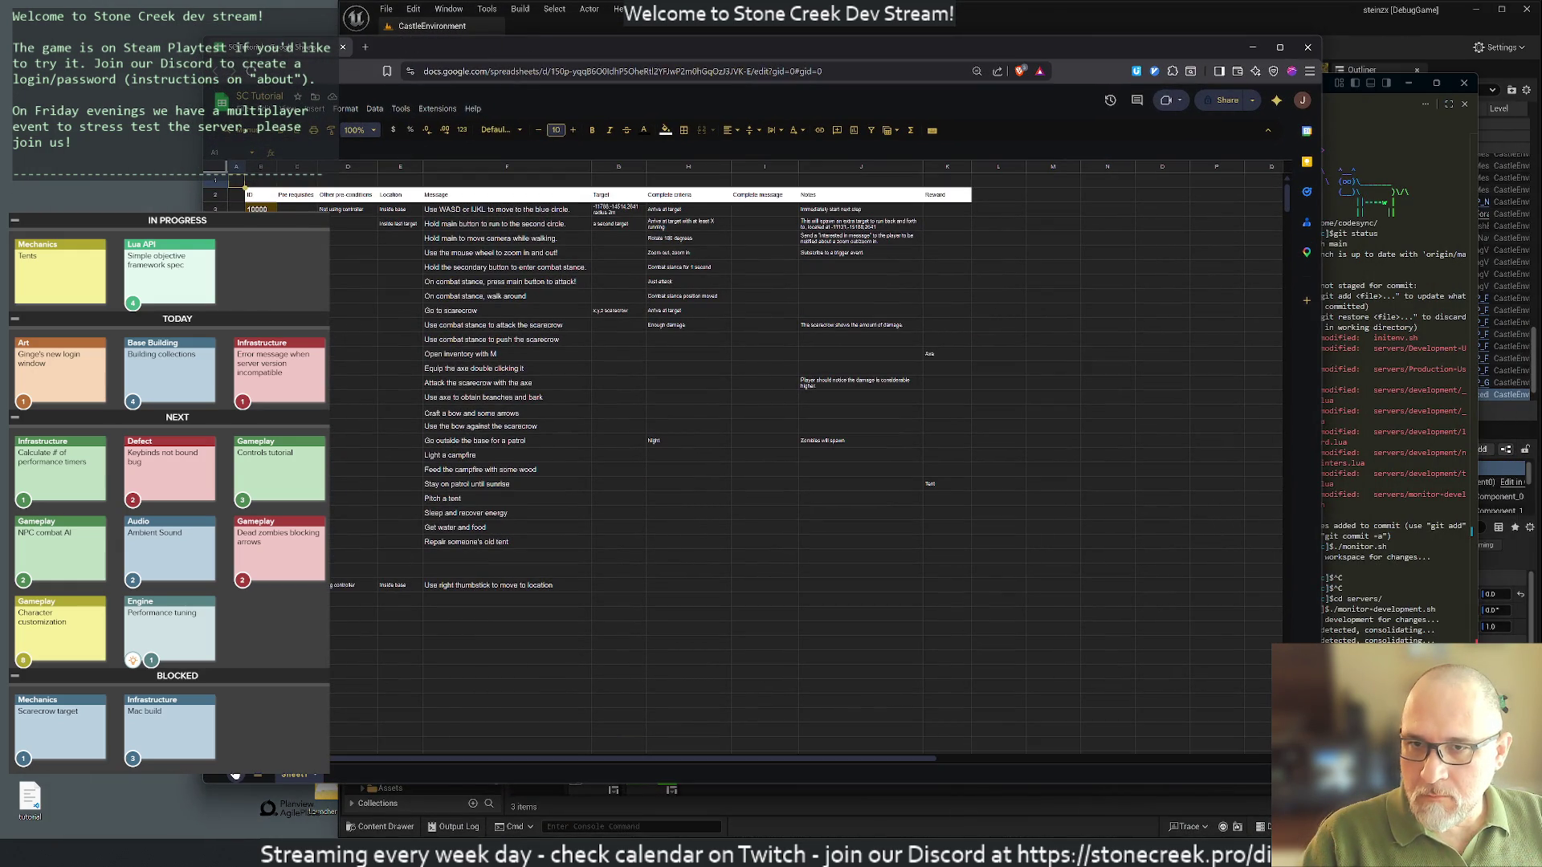
pyautogui.click(236, 773)
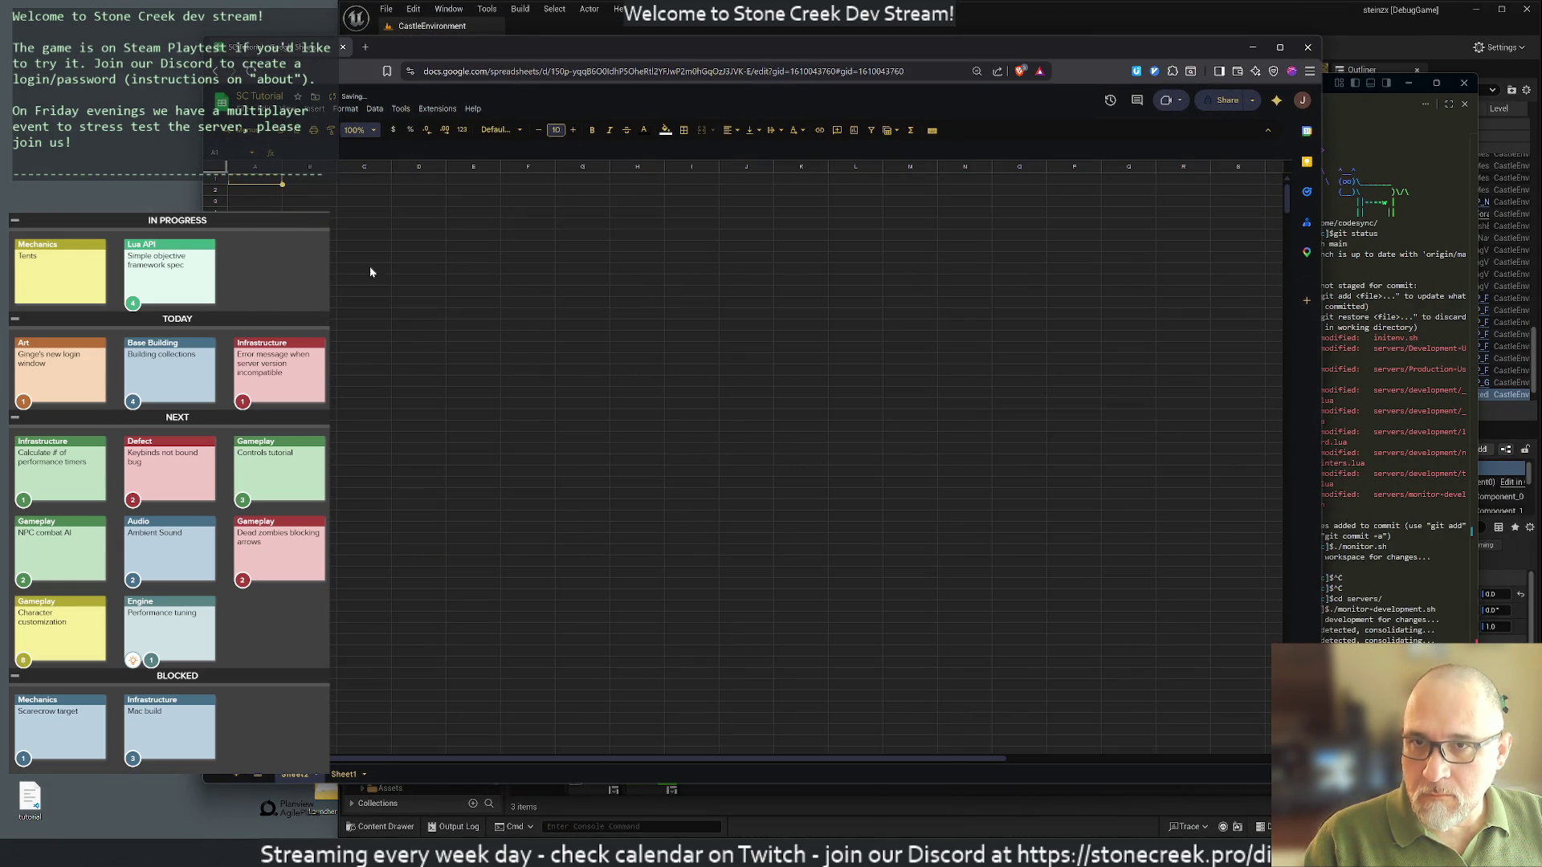
pyautogui.click(350, 207)
pyautogui.click(235, 108)
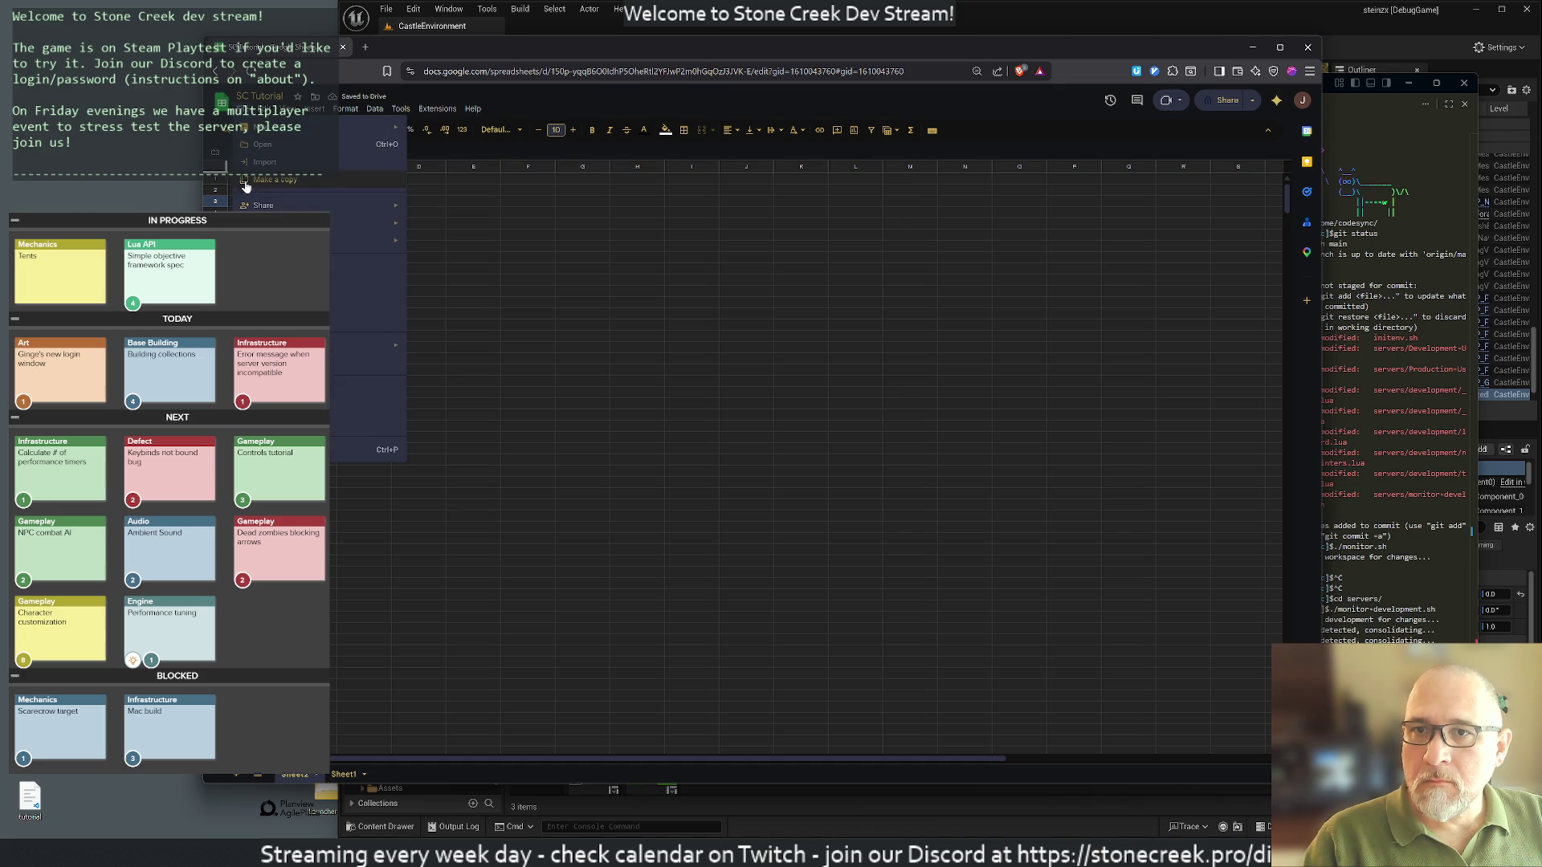
pyautogui.click(264, 161)
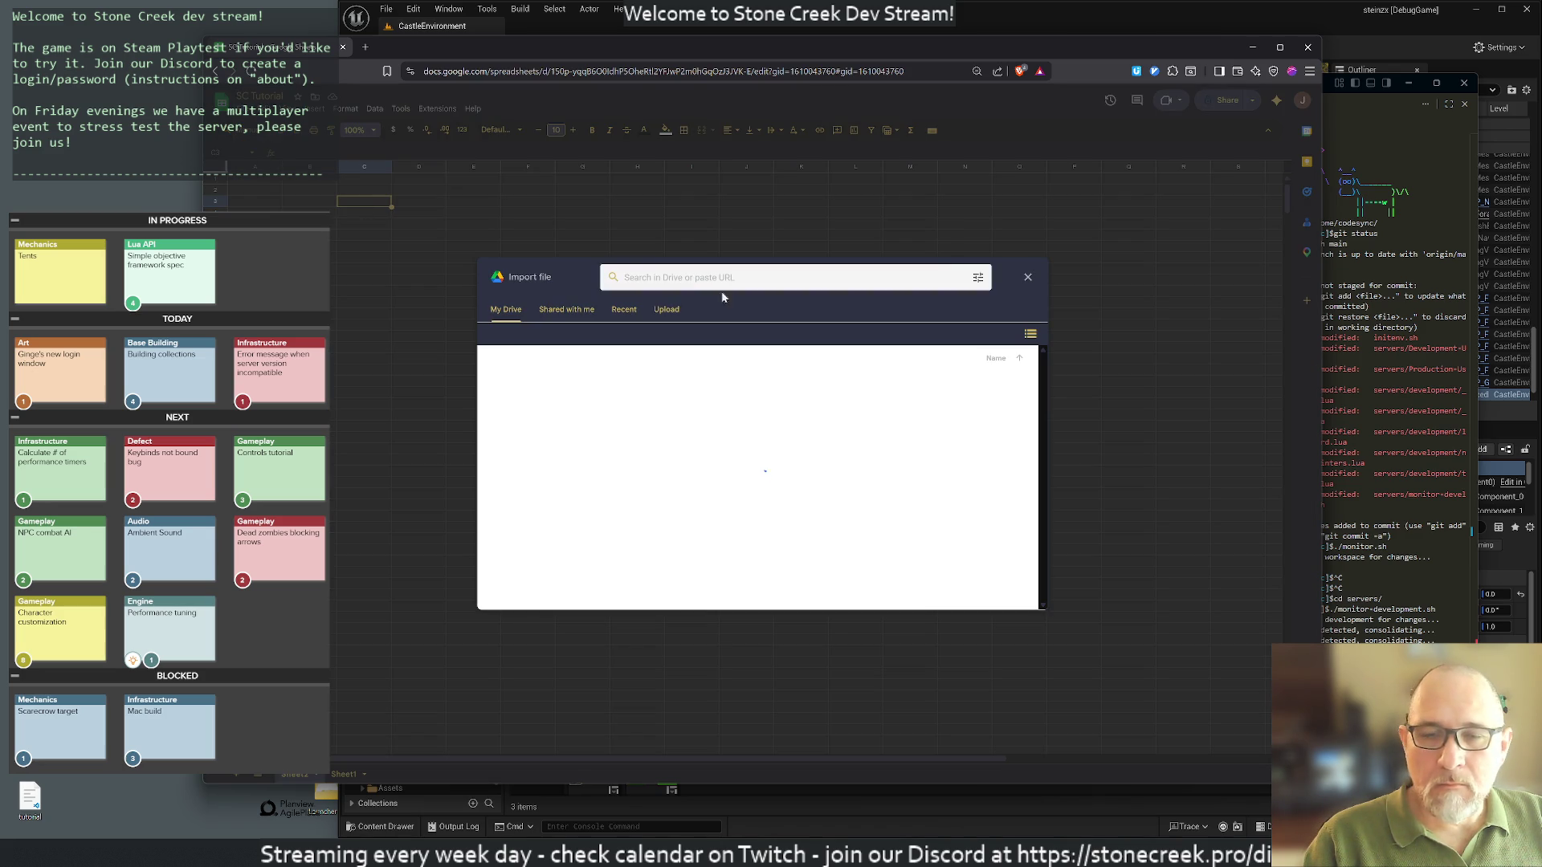
# Step: Upload tutorial.csv and import it, replacing the current sheet
pyautogui.click(666, 309)
pyautogui.moveTo(30, 797); pyautogui.dragTo(619, 594)
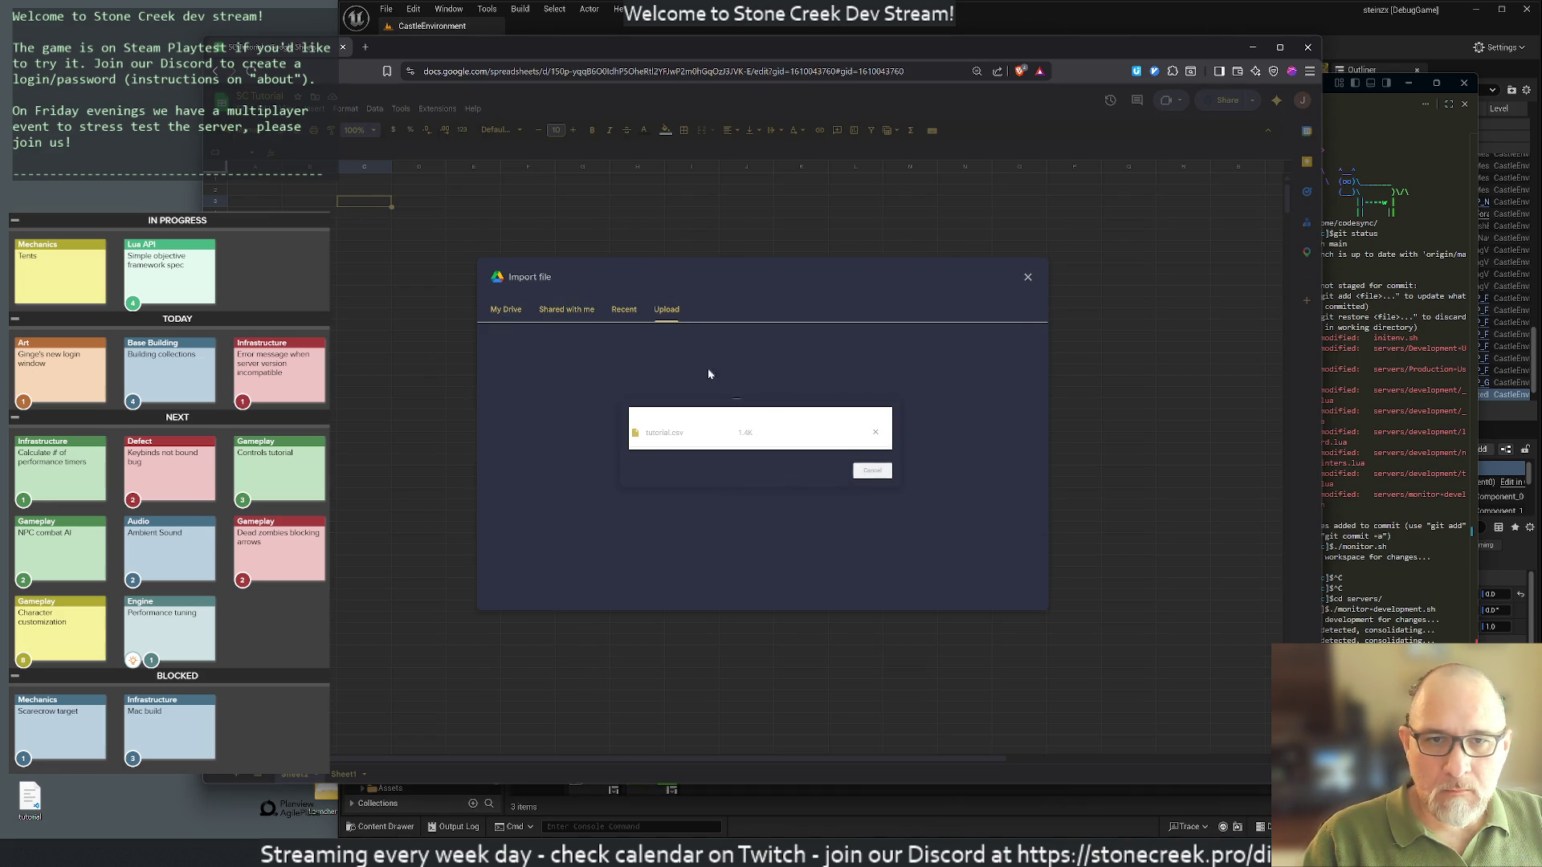
pyautogui.click(690, 440)
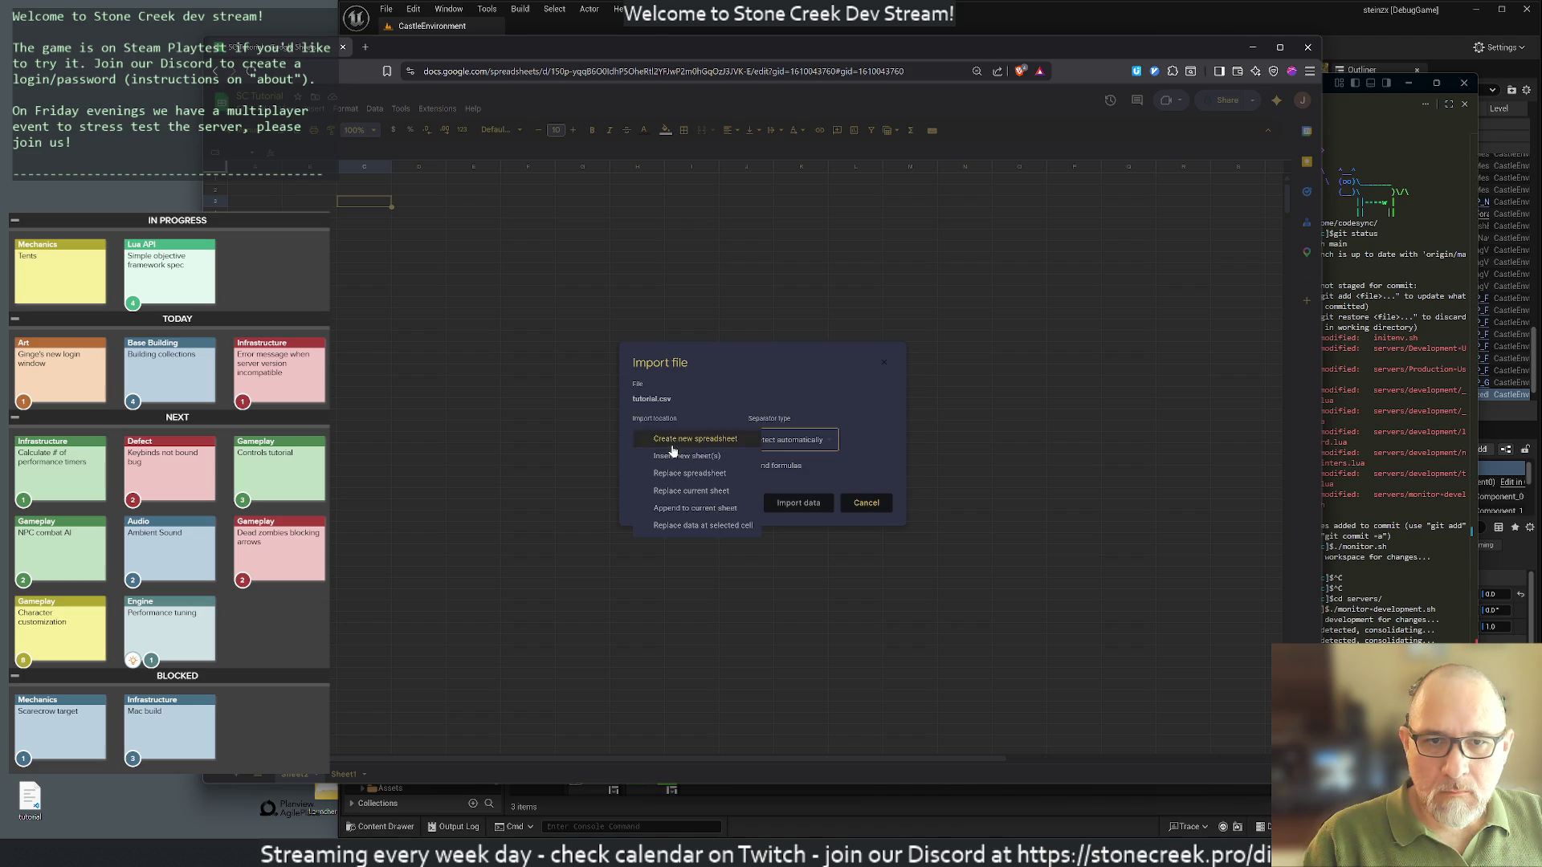
pyautogui.click(694, 490)
pyautogui.click(824, 510)
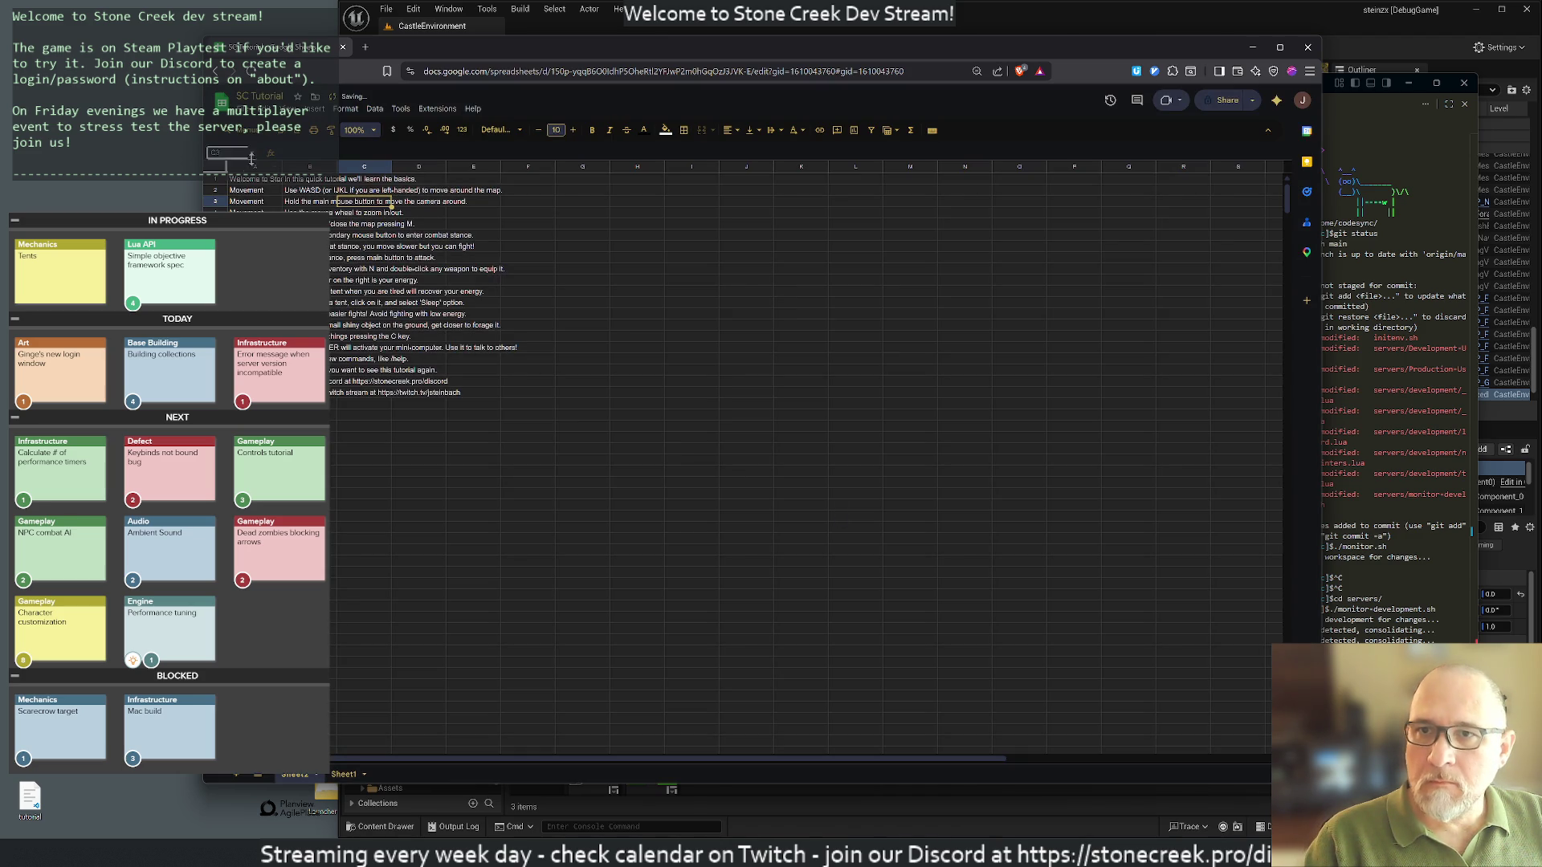
# Step: Move the imported block A1:F20 to start at G5 and widen columns G and H
pyautogui.moveTo(249, 181)
pyautogui.mouseDown()
pyautogui.moveTo(488, 413)
pyautogui.moveTo(518, 395)
pyautogui.mouseUp()
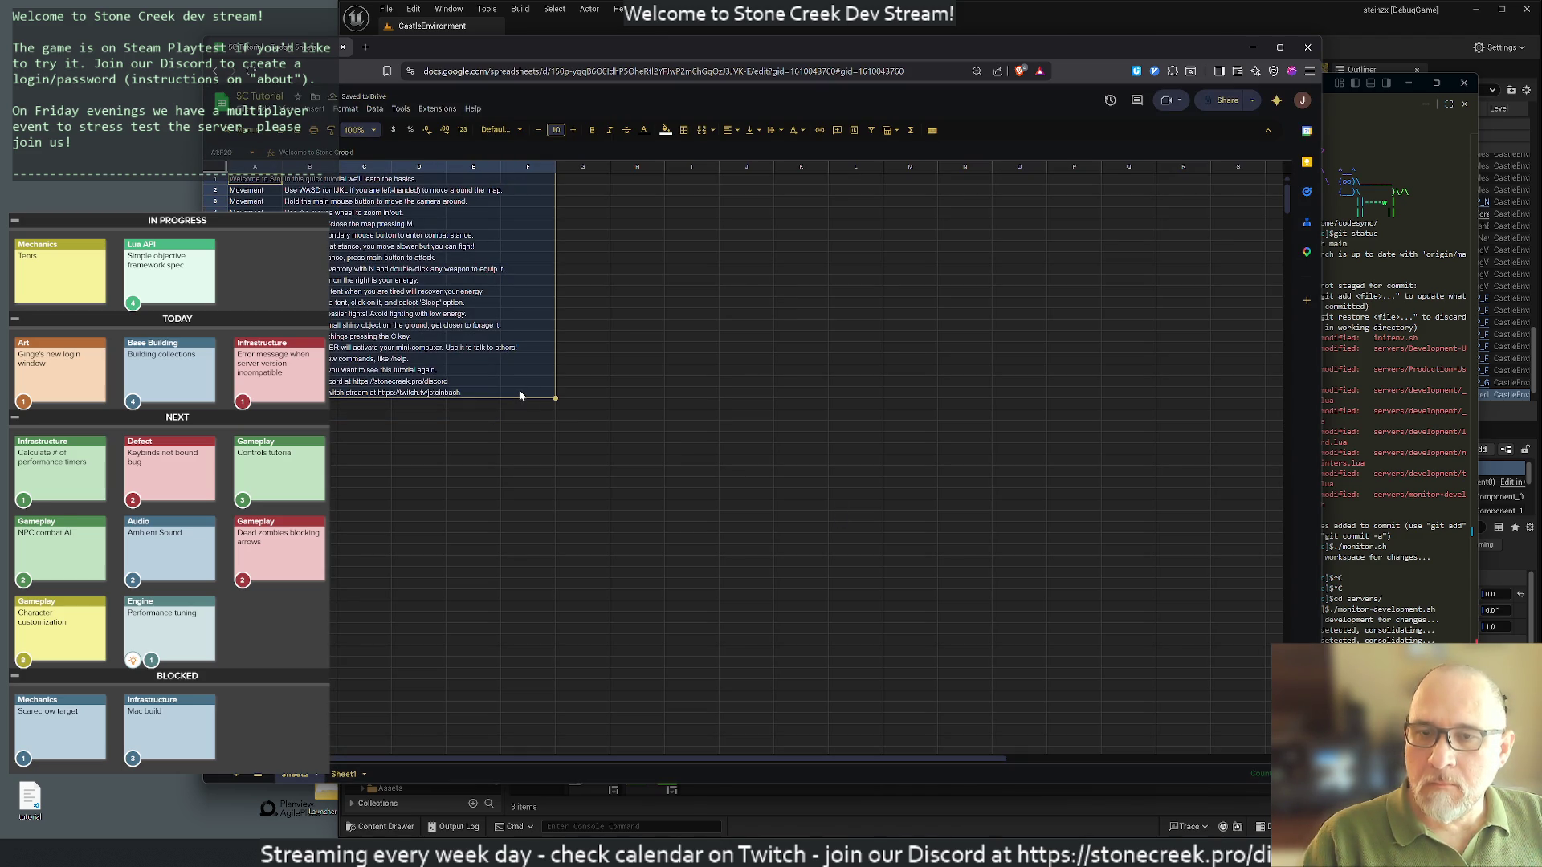
pyautogui.click(576, 227)
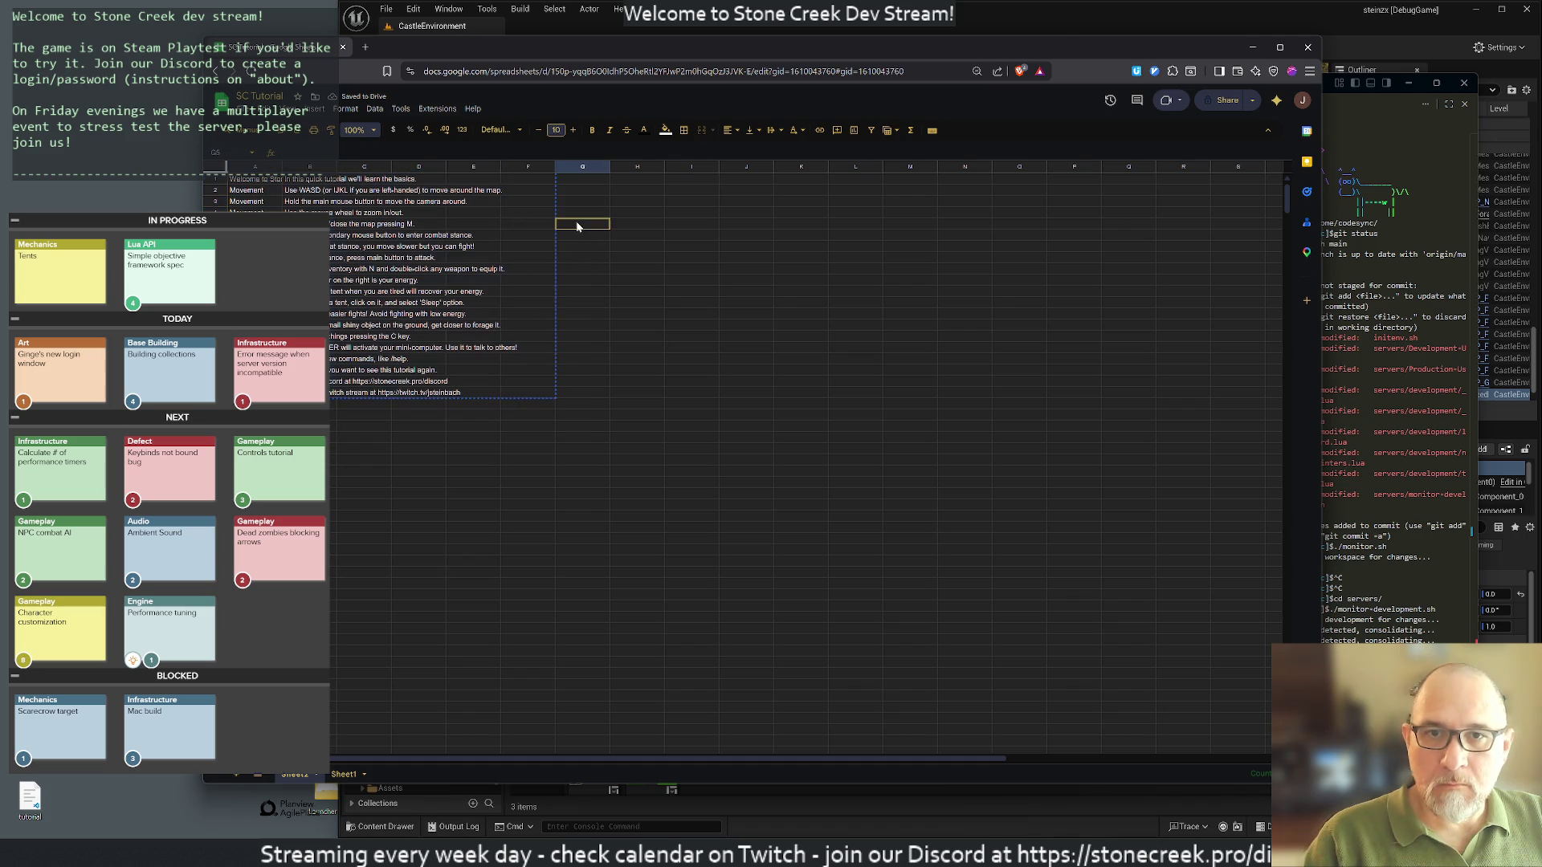
pyautogui.hotkey('ctrl', 'v')
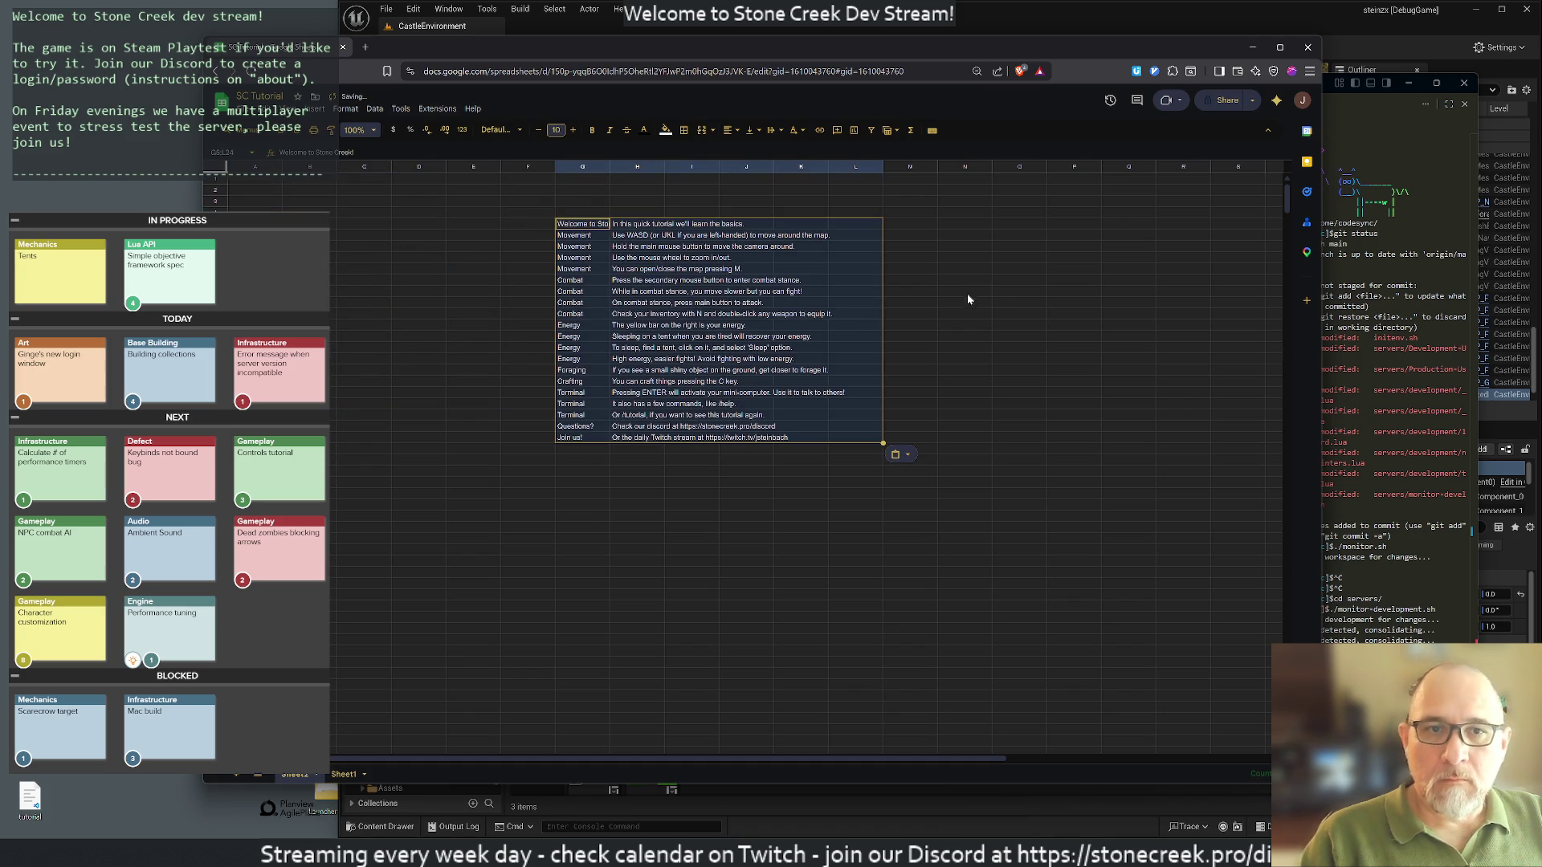
pyautogui.click(965, 290)
pyautogui.moveTo(614, 167)
pyautogui.mouseDown()
pyautogui.moveTo(930, 178)
pyautogui.moveTo(900, 178)
pyautogui.mouseUp()
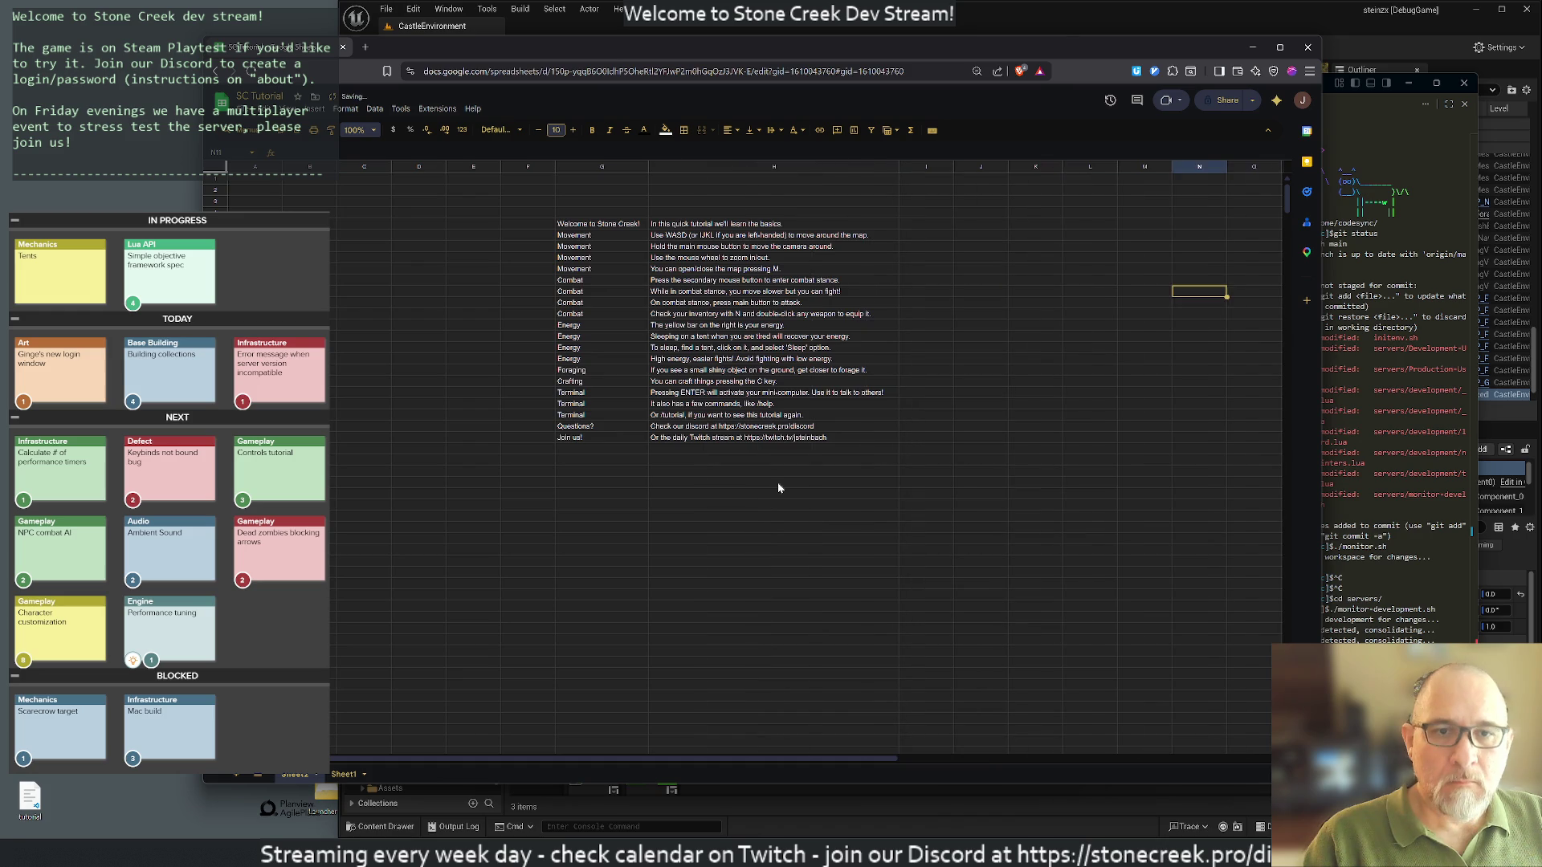
pyautogui.click(778, 482)
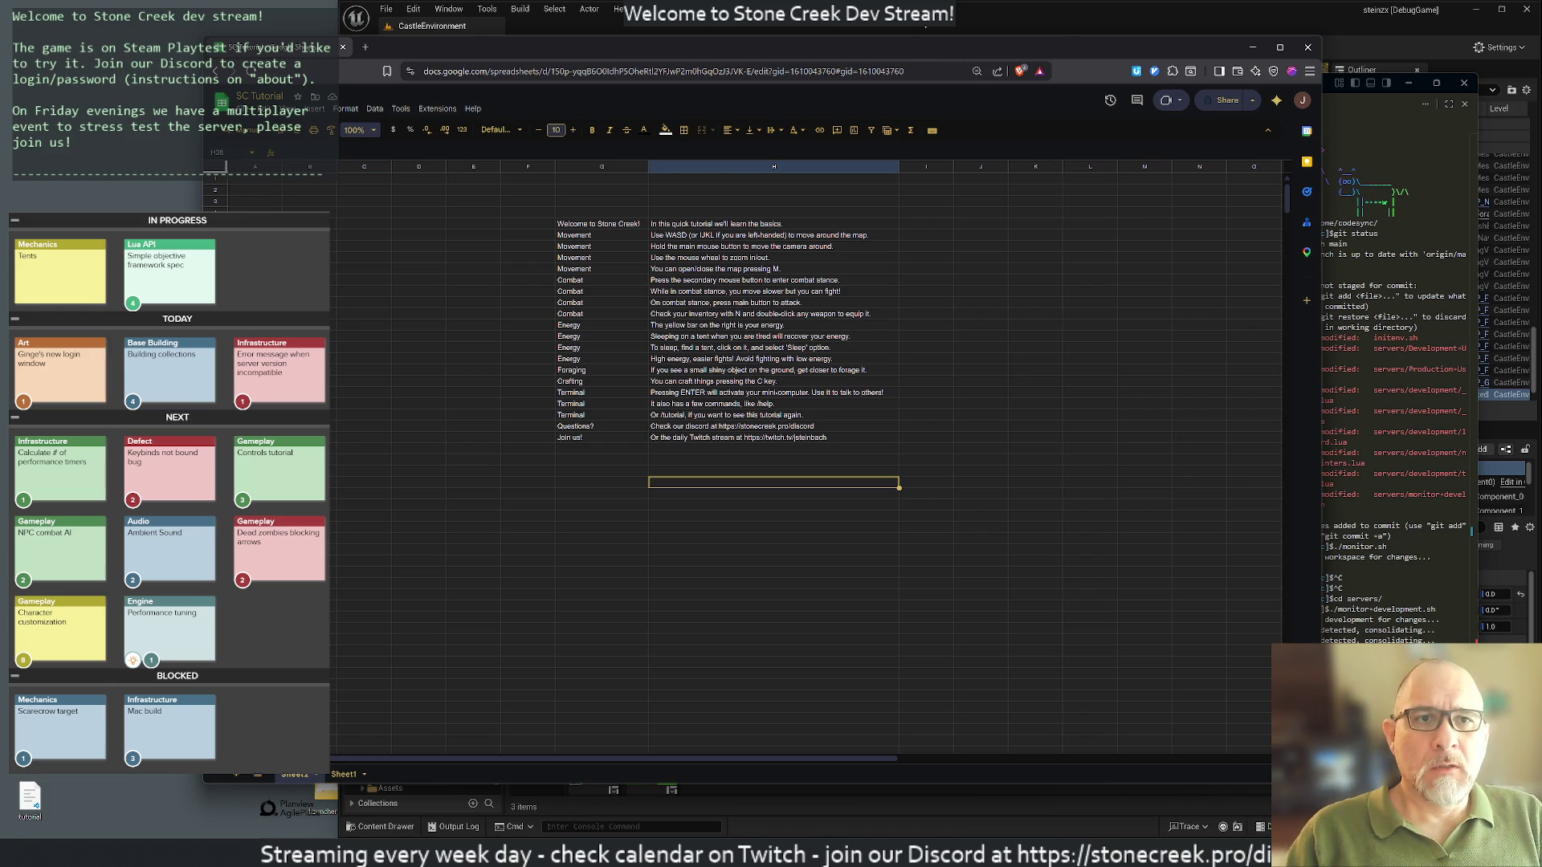
# Step: Switch back to the Unreal Editor level viewport
pyautogui.click(926, 27)
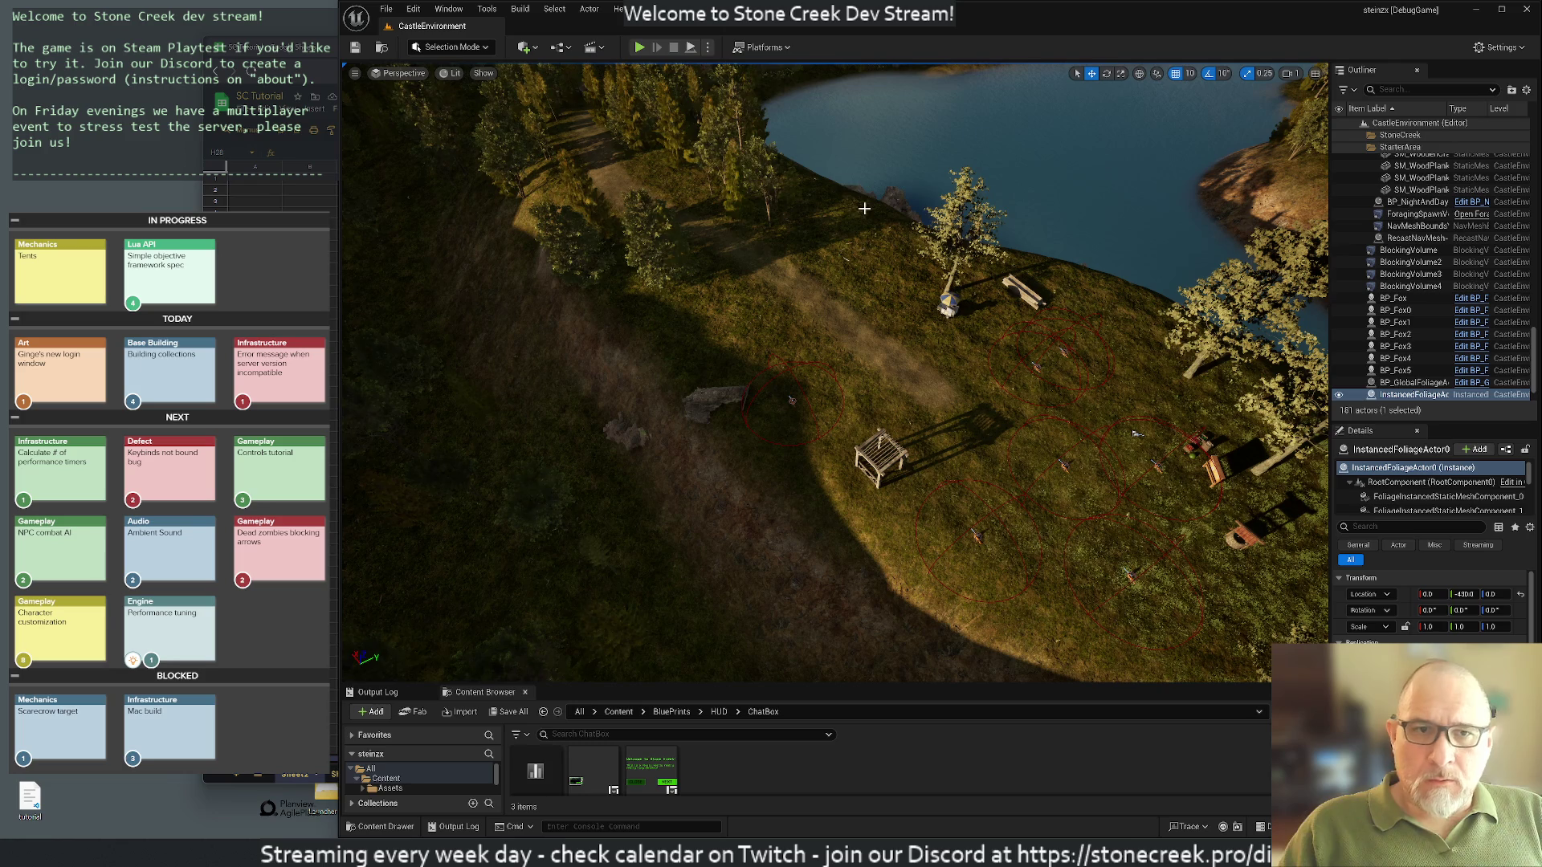